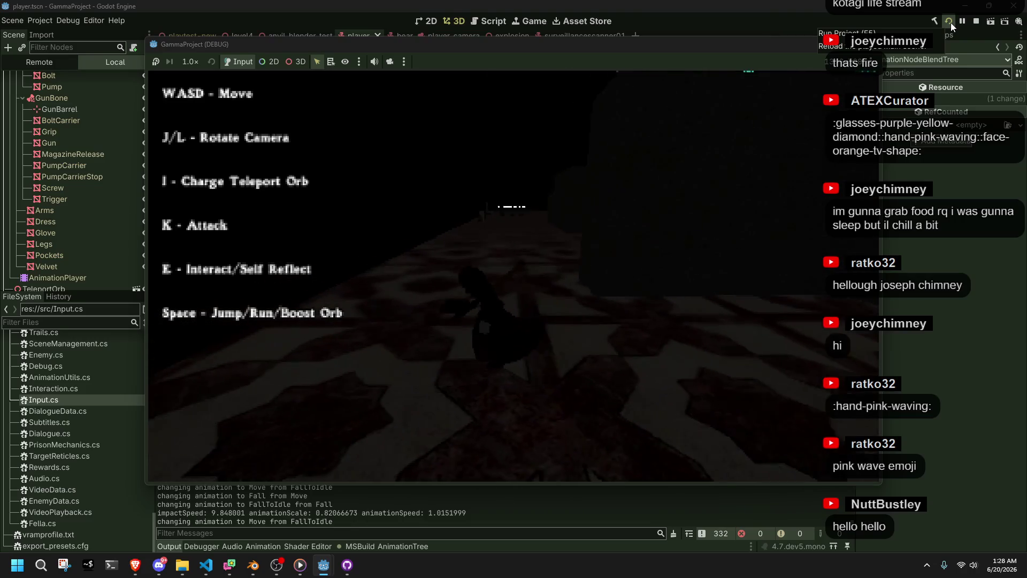
Walk the character across the patterned floor while orbiting the camera with J/L.
key(w)
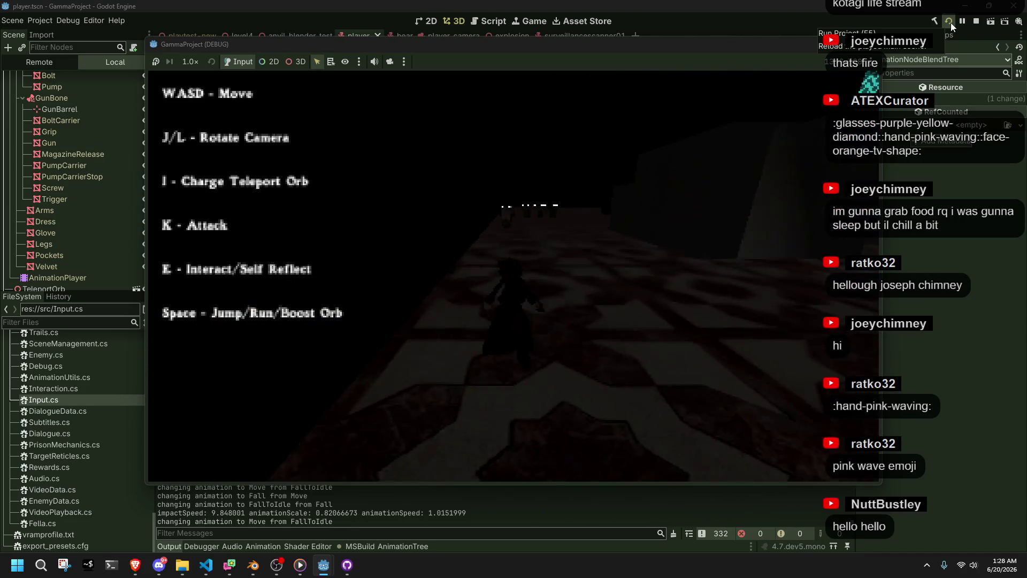
key(l)
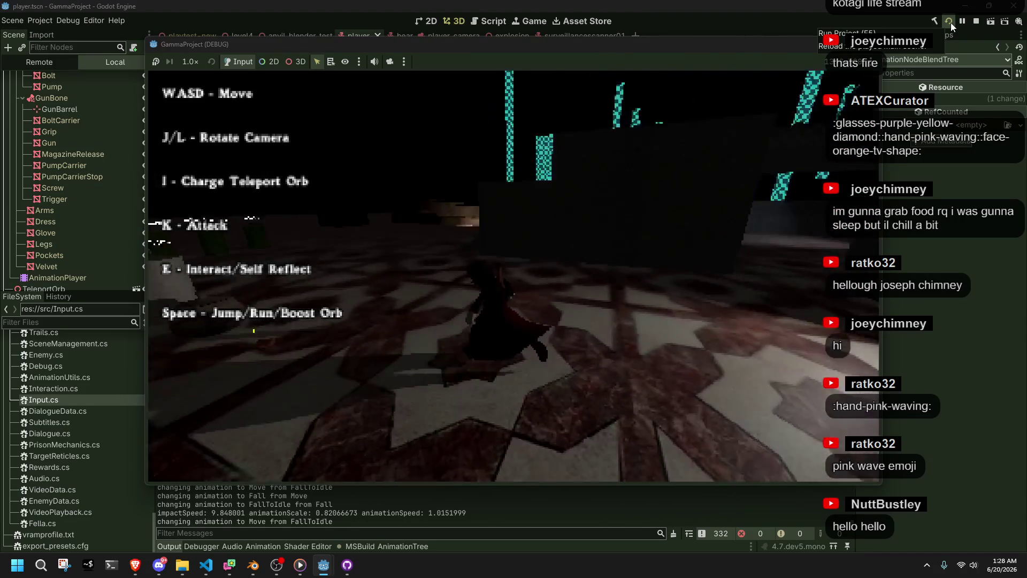
key(e)
key(j)
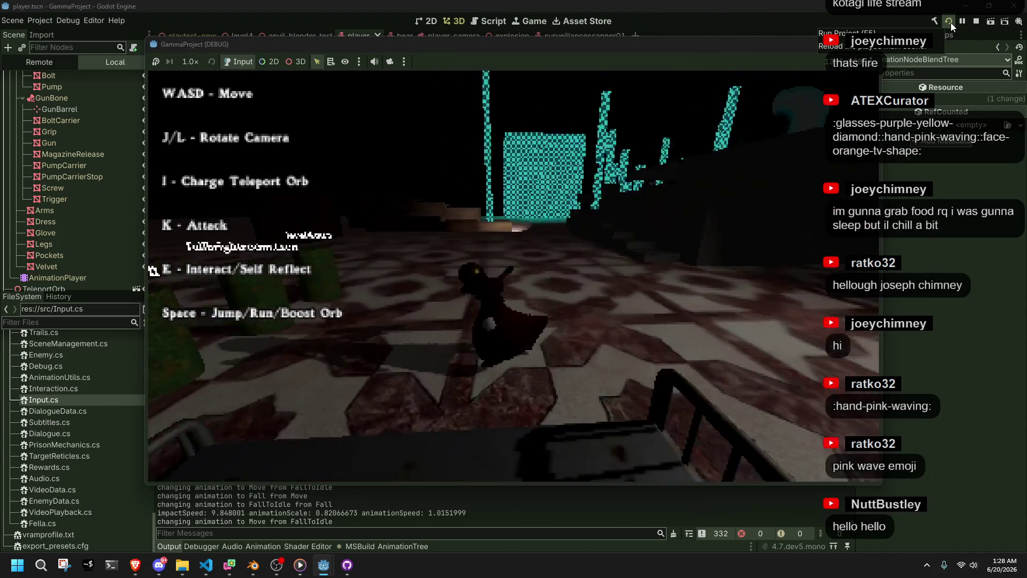
key(j)
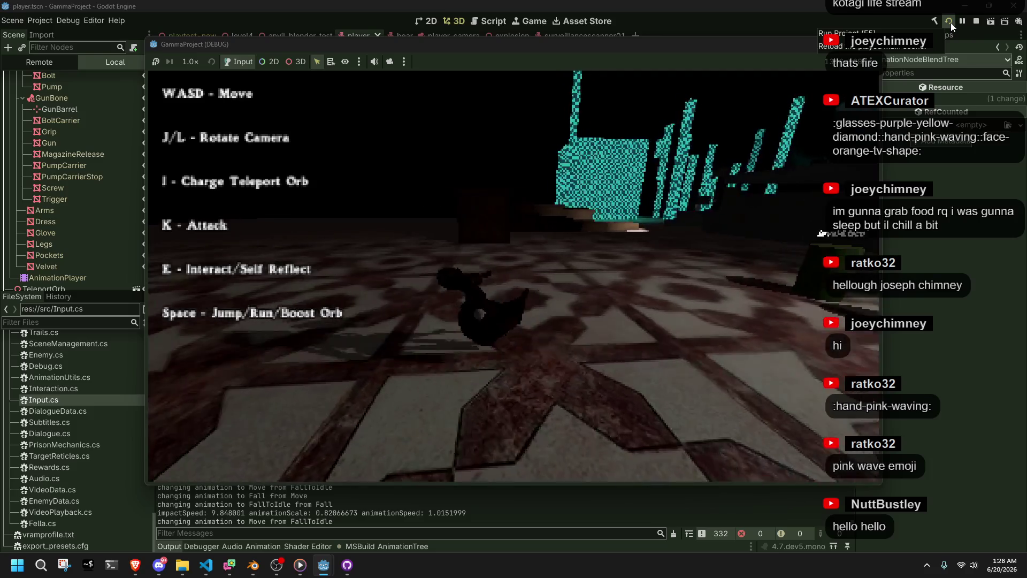
key(l)
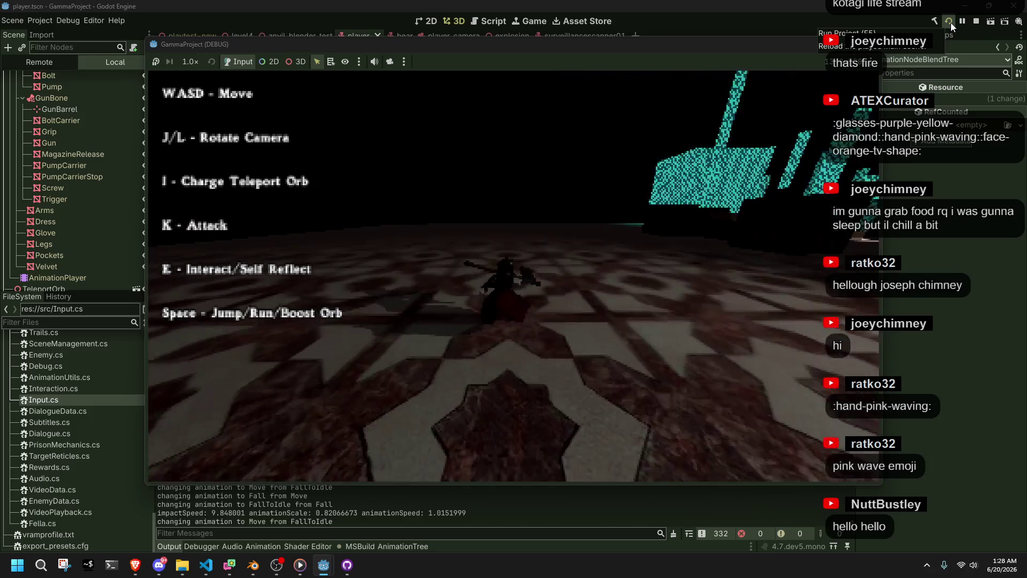
key(j)
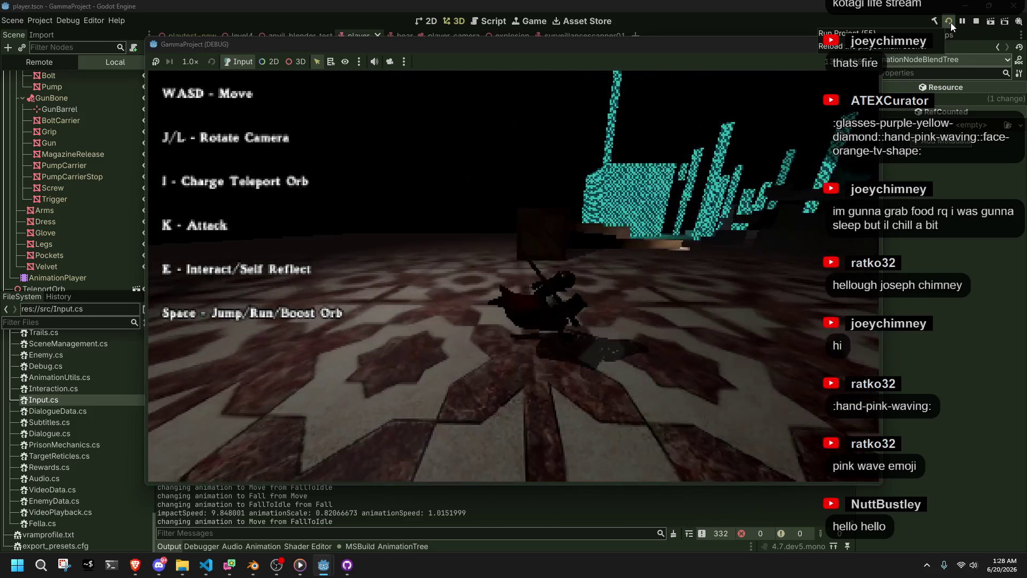
key(j)
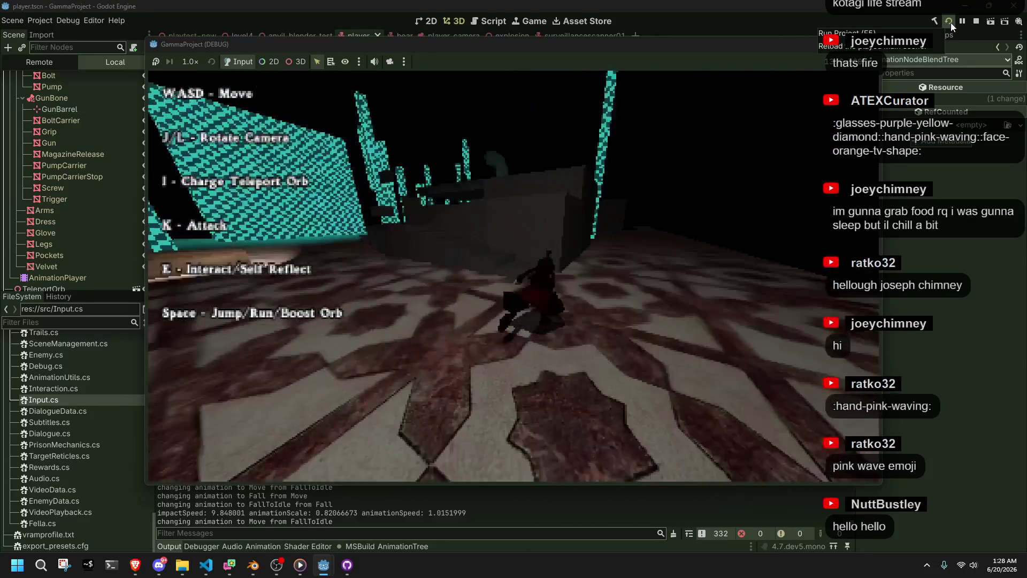
key(l)
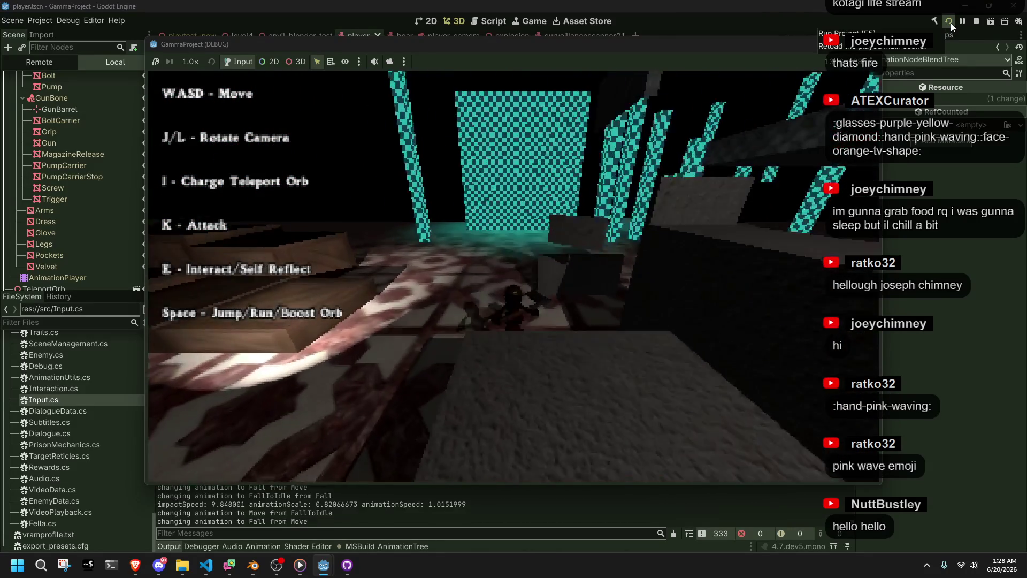
Run toward the fountain swinging the camera, then close the game and switch to Player.cs.
key(w)
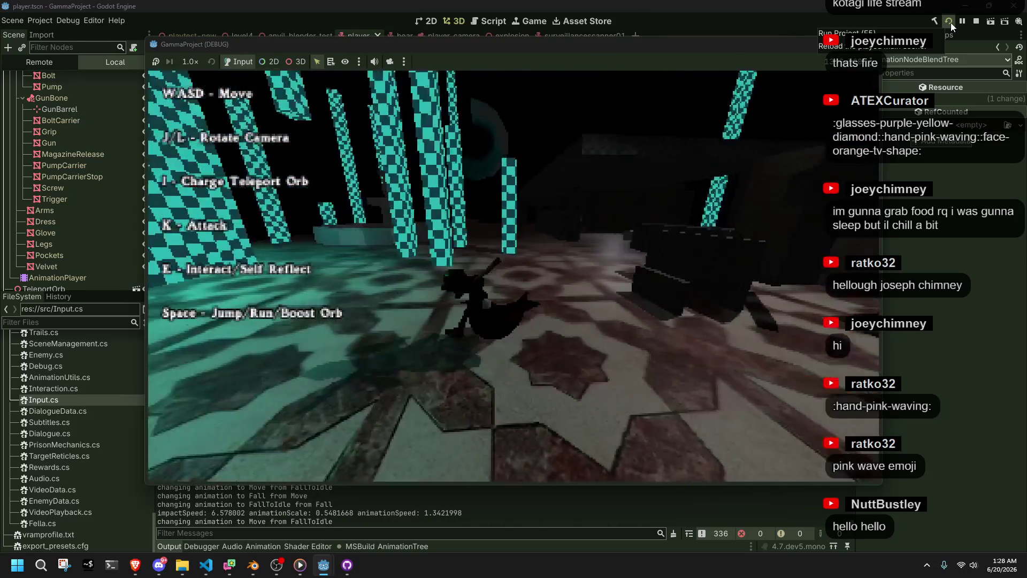
key(w)
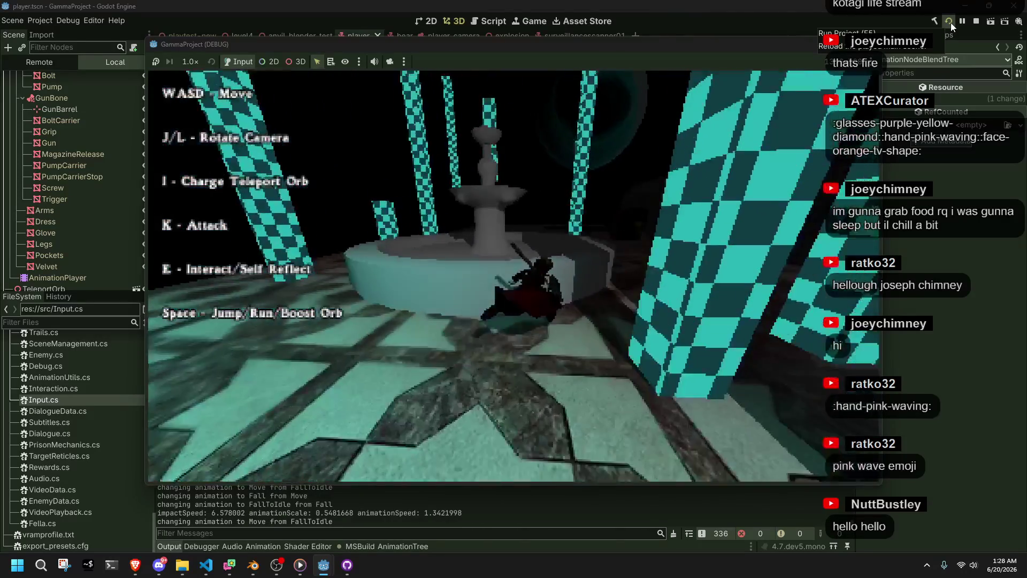
key(w)
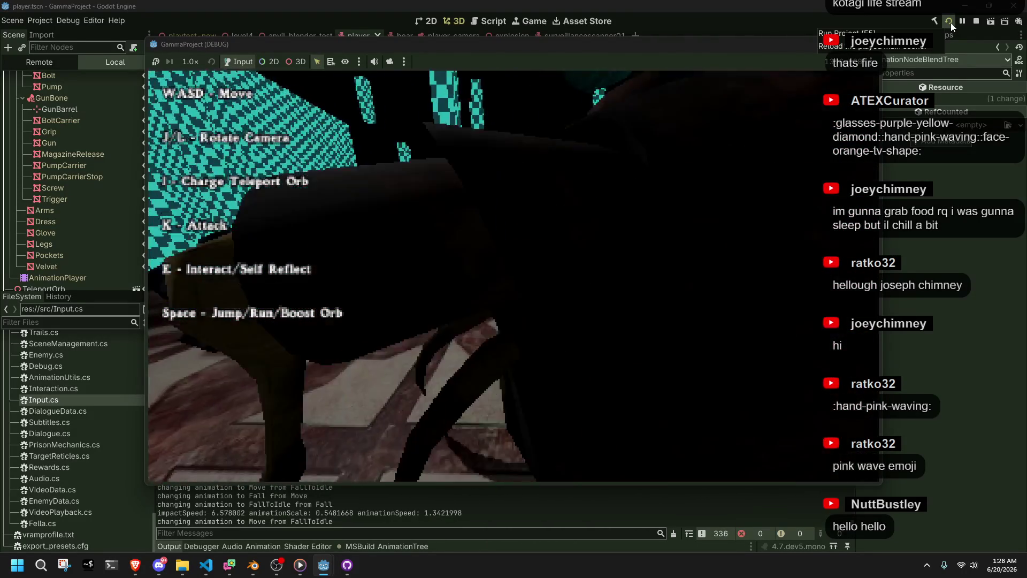
key(j)
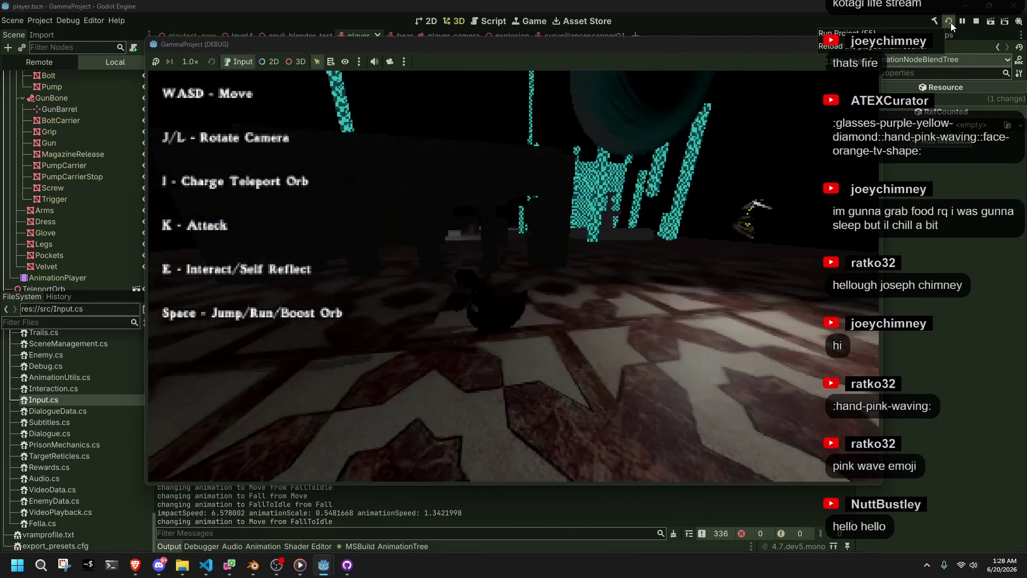
key(j)
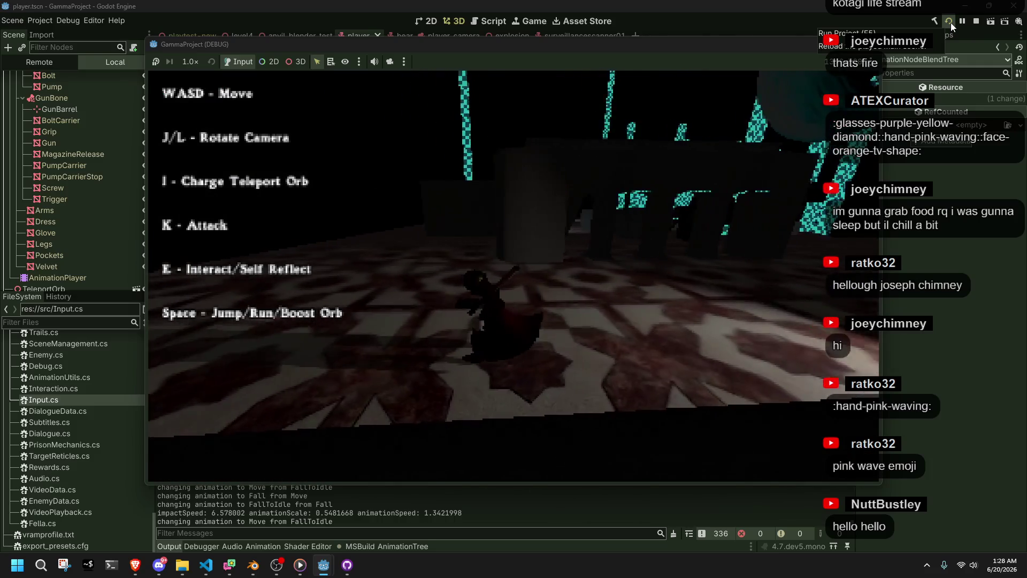
click(874, 49)
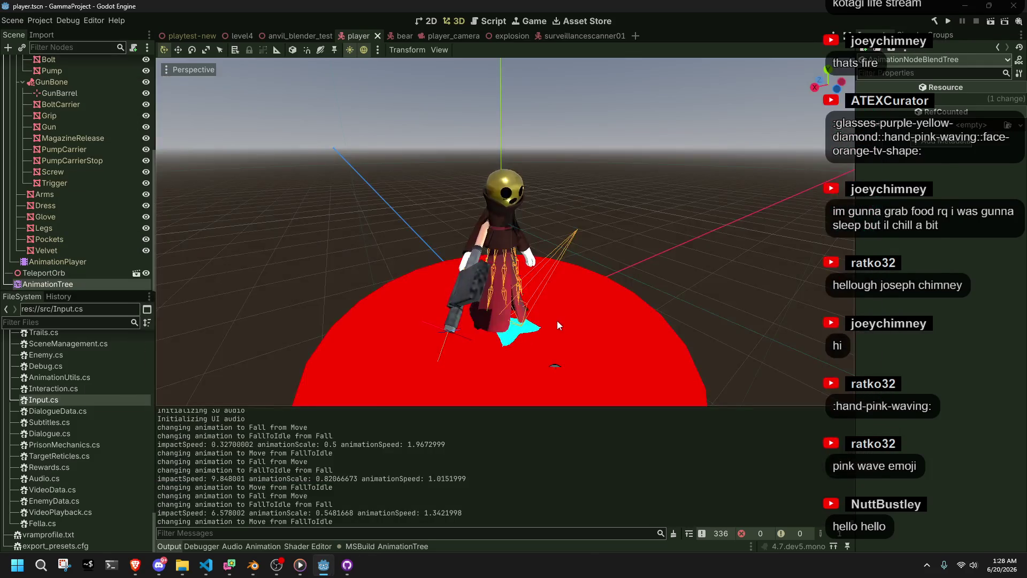
key(alt+Tab)
Use runCap as line 337's time scale, set runCap's default to 1f, and save Player.cs.
double_click(492, 308)
text(runCap)
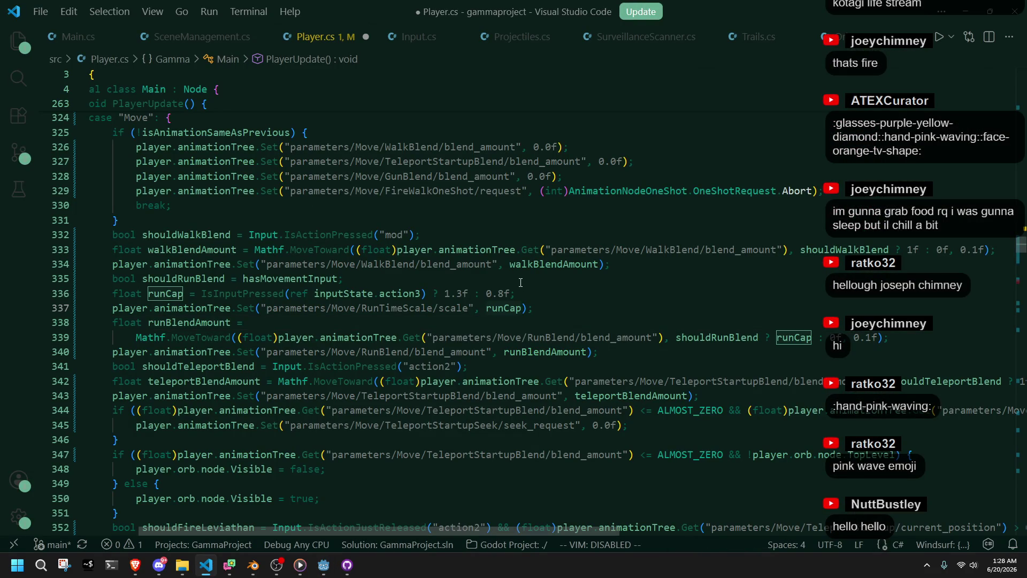
click(497, 293)
key(BackSpace)
key(BackSpace)
key(Delete)
text(1)
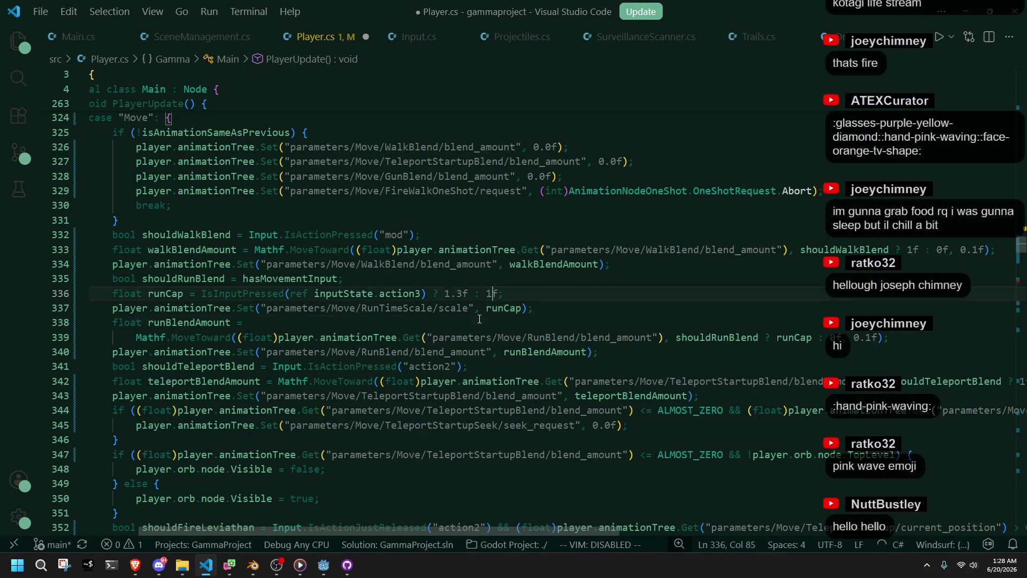
click(503, 314)
key(ctrl+s)
Review the runCap and runBlendAmount lines, then switch to Blender.
click(503, 309)
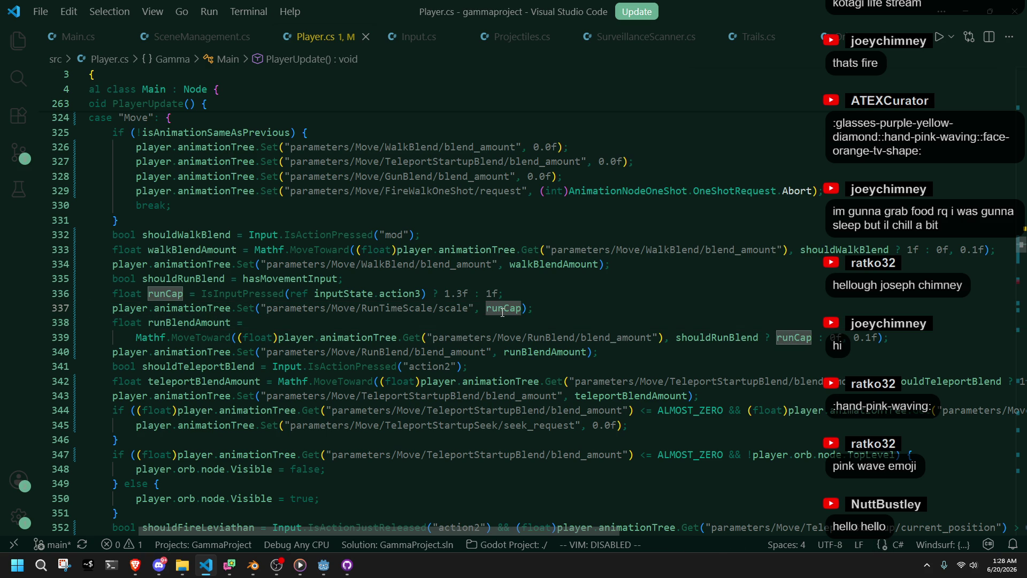
click(536, 324)
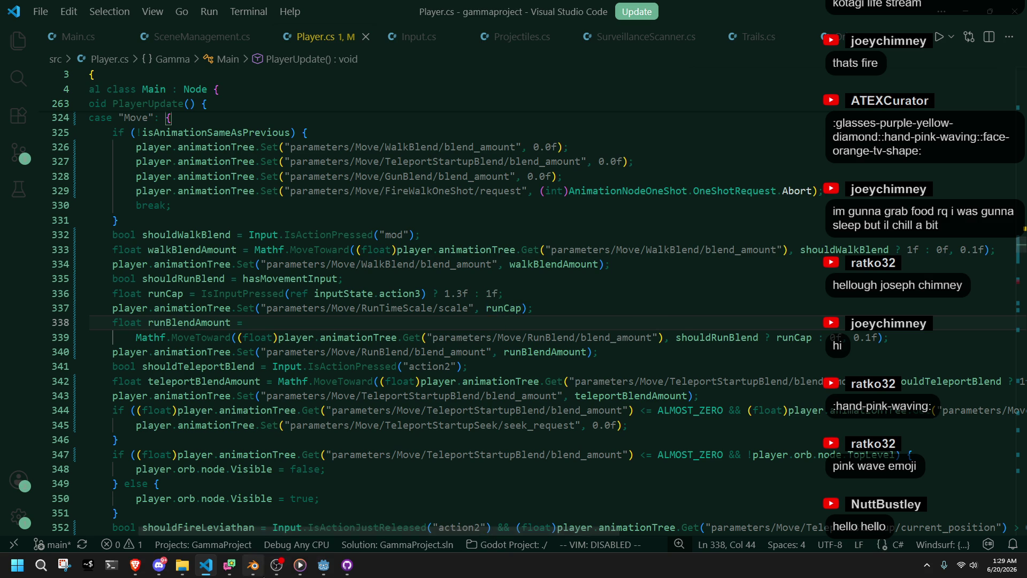
click(252, 564)
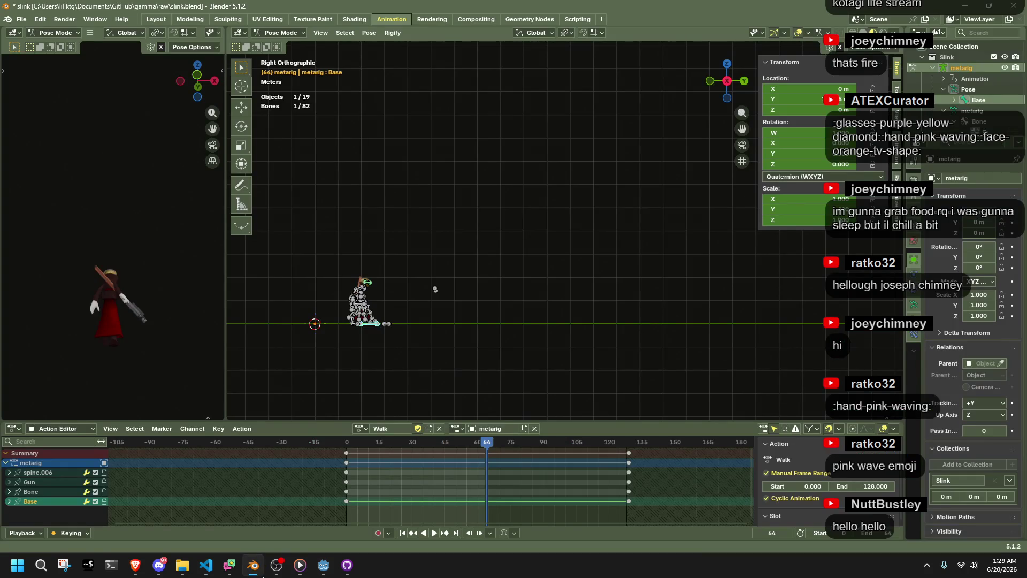
Assign the Run action to the rig, scrub to frame 66 and adjust the Base bone's Y location.
click(362, 427)
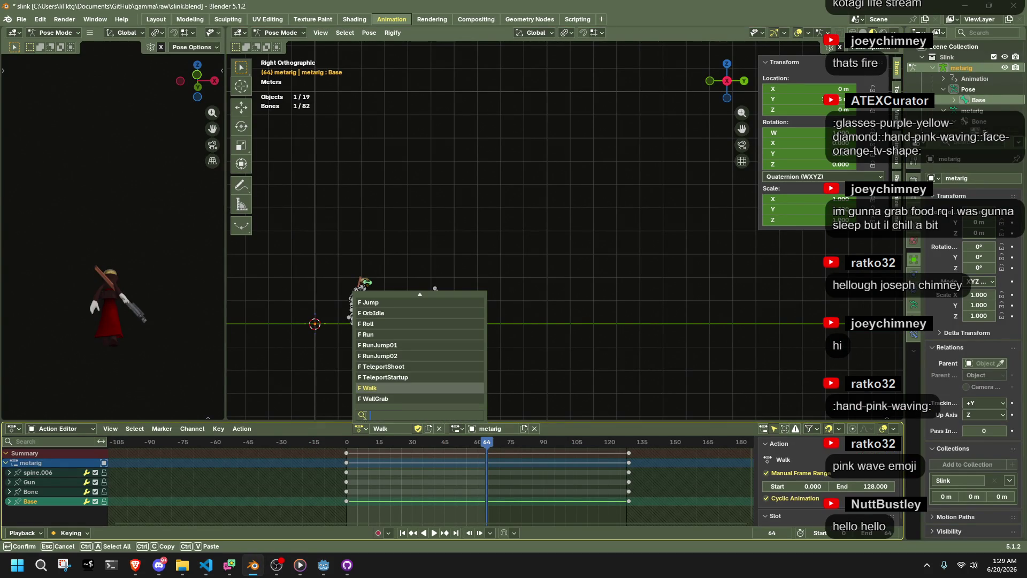
click(381, 334)
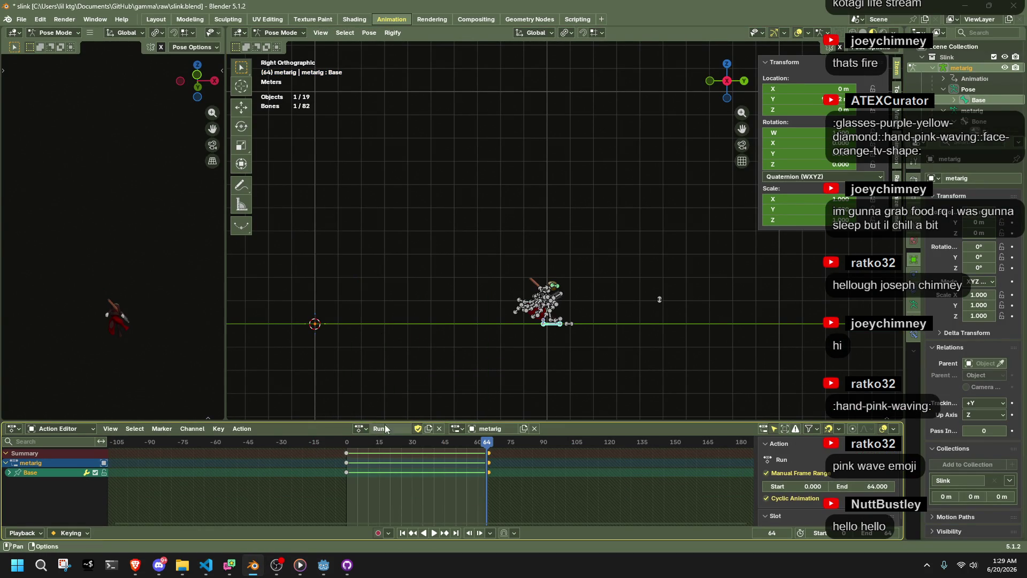
drag(493, 446, 495, 450)
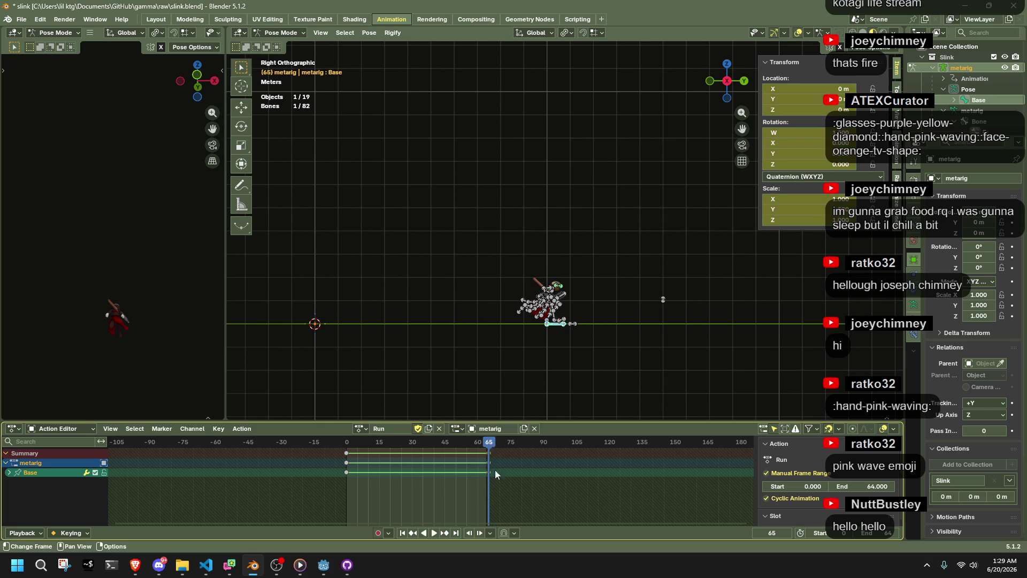
key(Home)
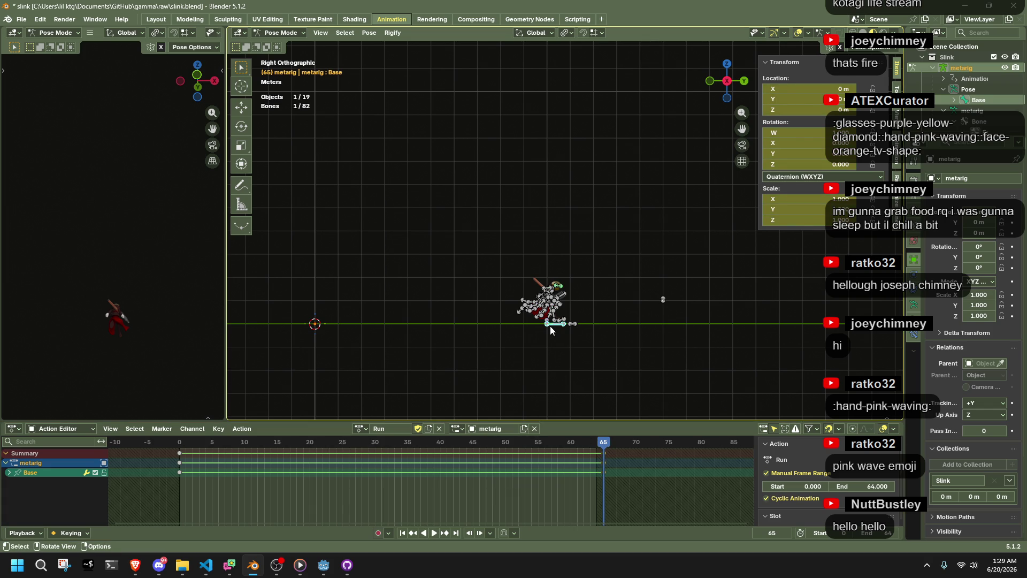
click(823, 100)
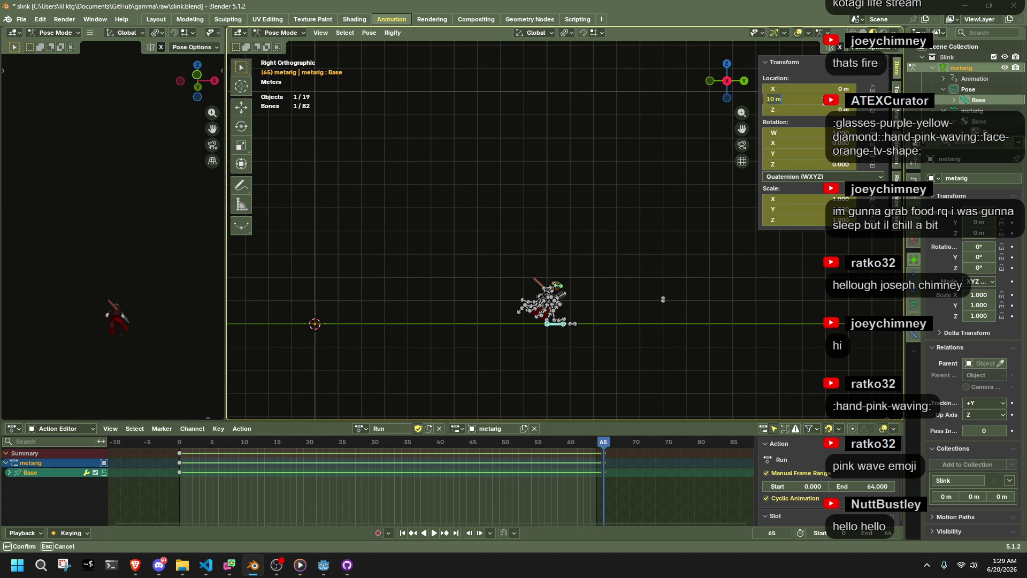
key(Return)
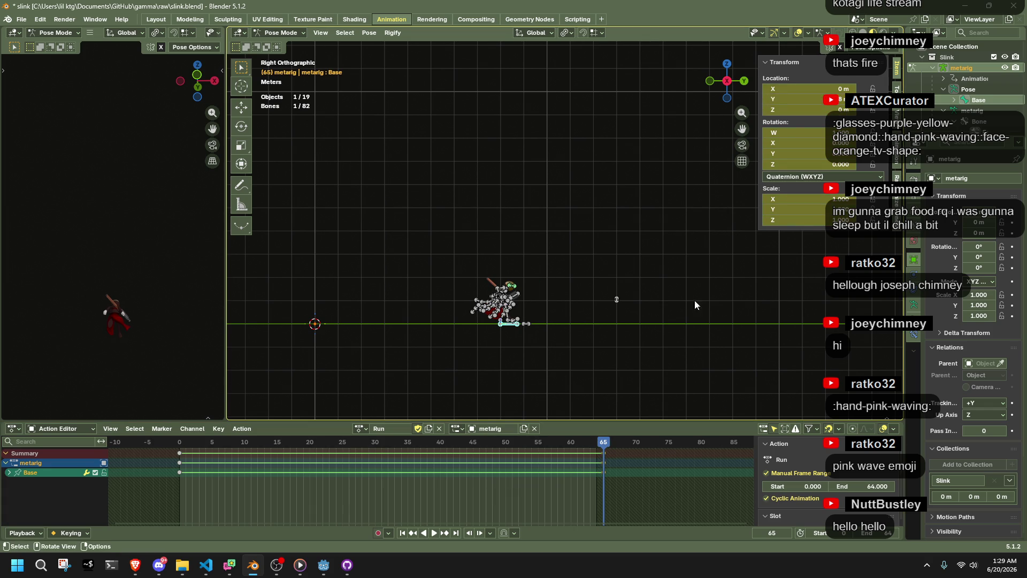
scroll(593, 346, up, 1)
Move the Run keyframes at frame 65 back to frame 64 and save the blend file.
key(ctrl+s)
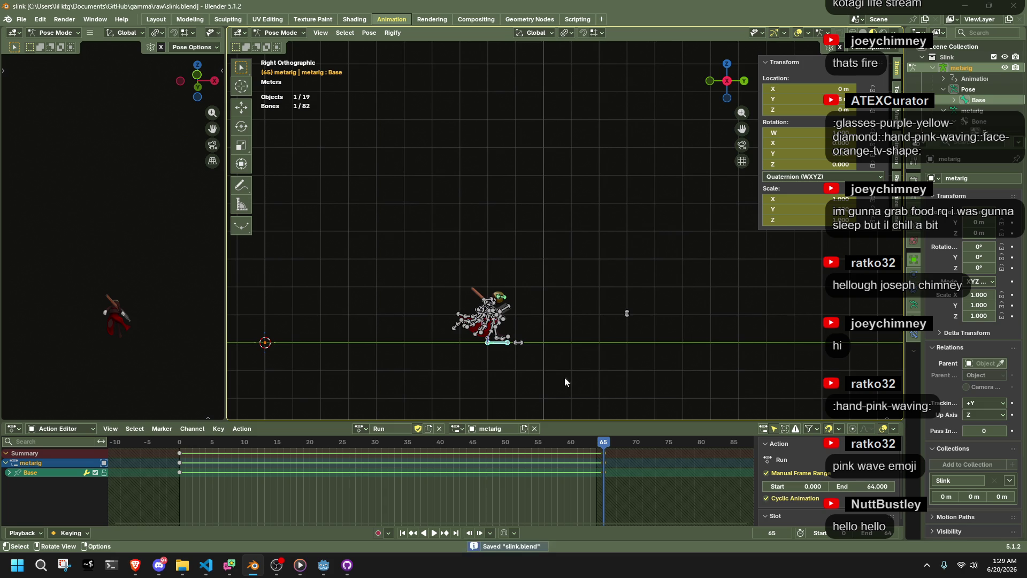
key(g)
key(Escape)
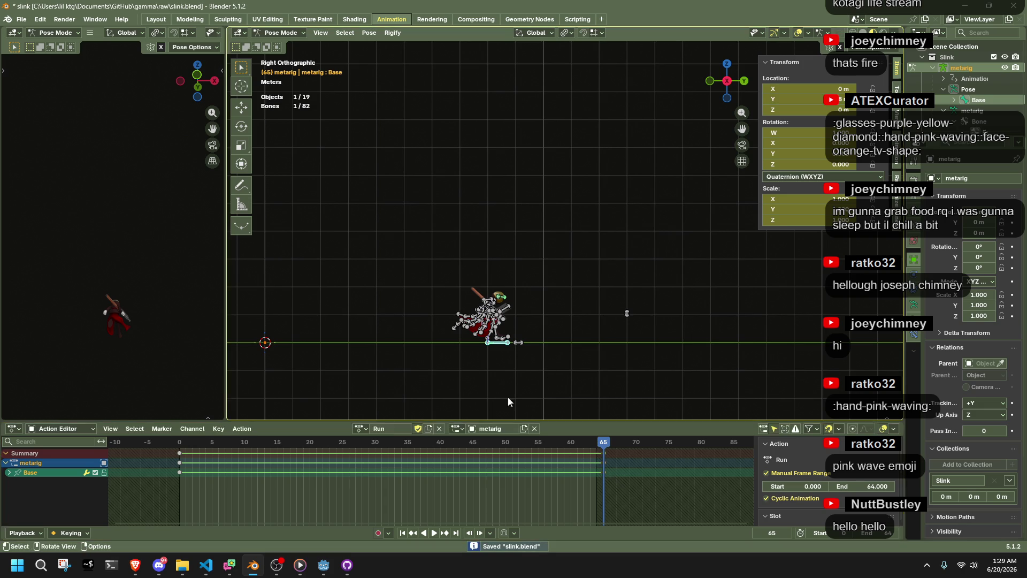
scroll(482, 367, up, 3)
scroll(540, 193, up, 2)
scroll(433, 340, up, 1)
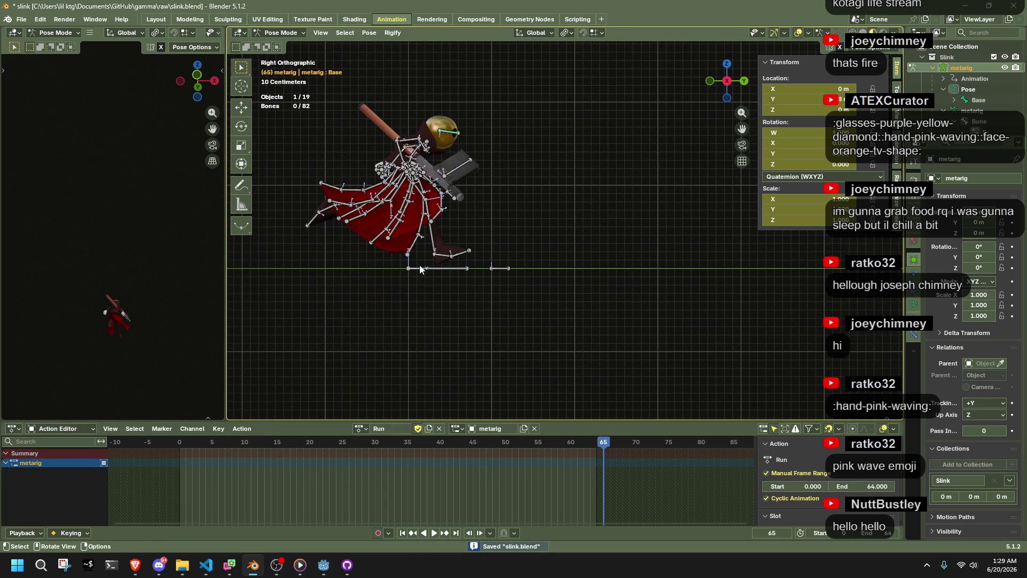
drag(650, 504, 600, 448)
key(g)
click(593, 449)
key(ctrl+s)
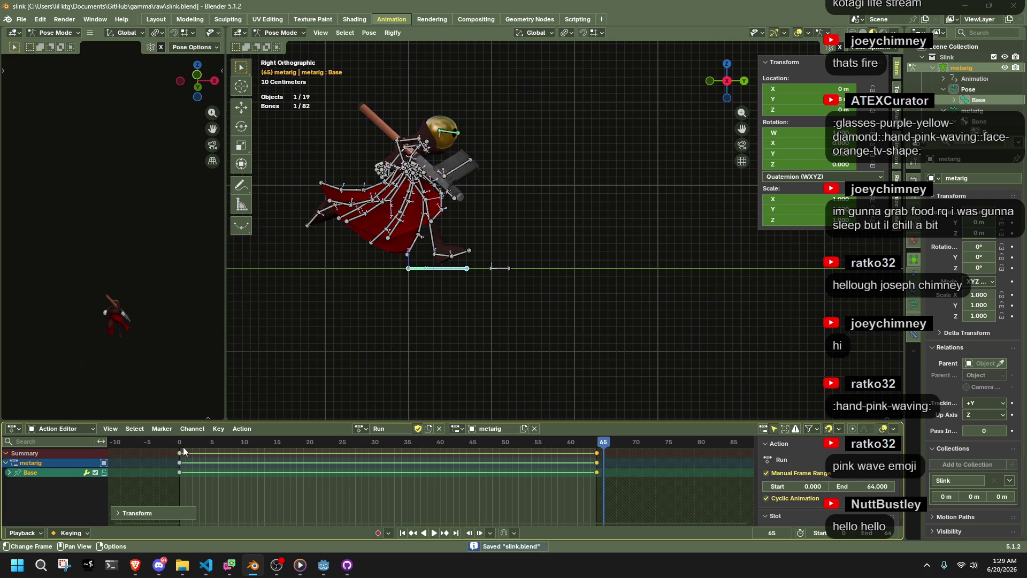
Rewind to the start and play the Run loop back, then stop playback.
click(179, 447)
scroll(446, 317, down, 5)
key(space)
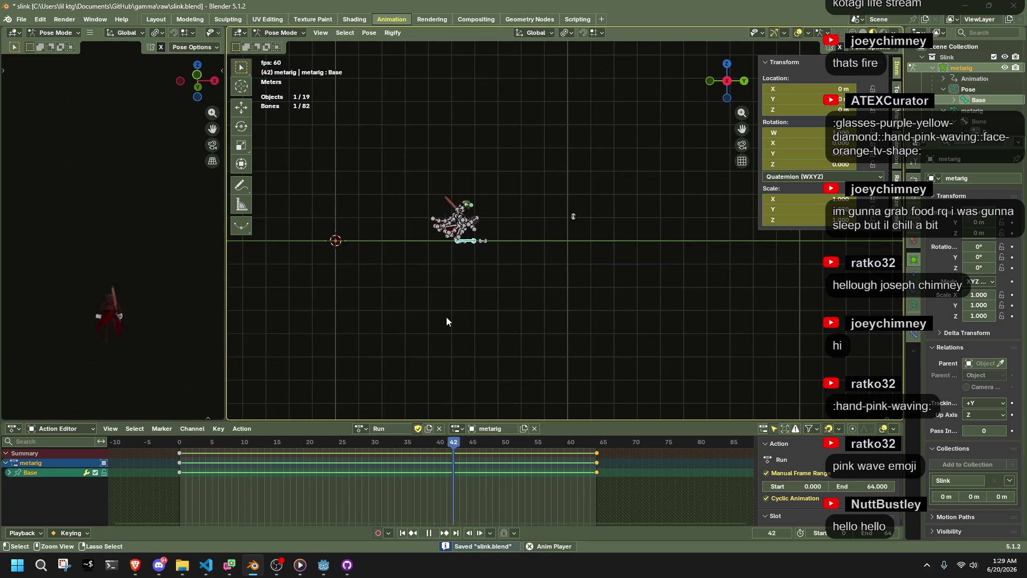
key(space)
key(F3)
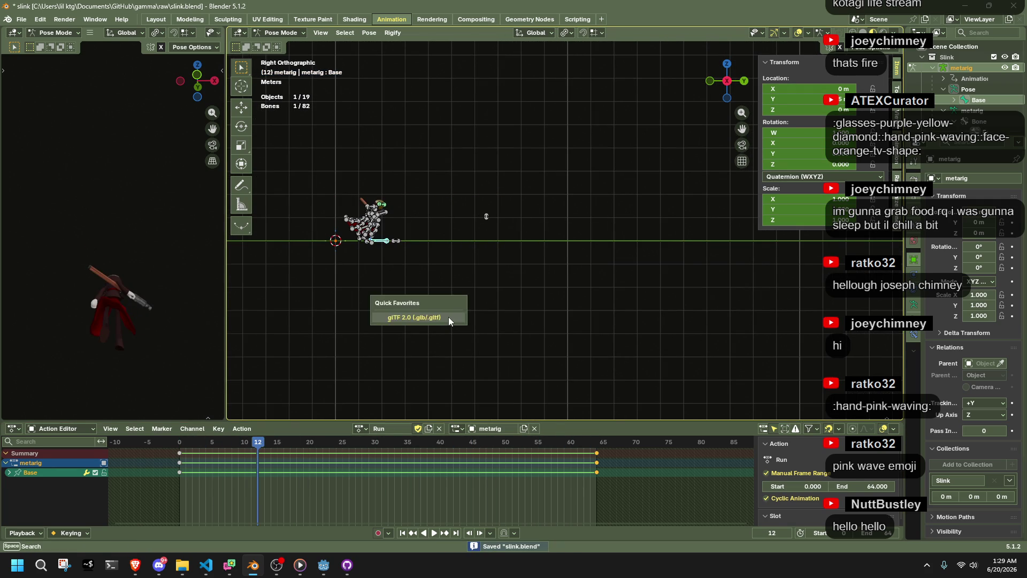
Export glTF 2.0 to the assets folder, overwriting the existing Slink.gltf.
key(Return)
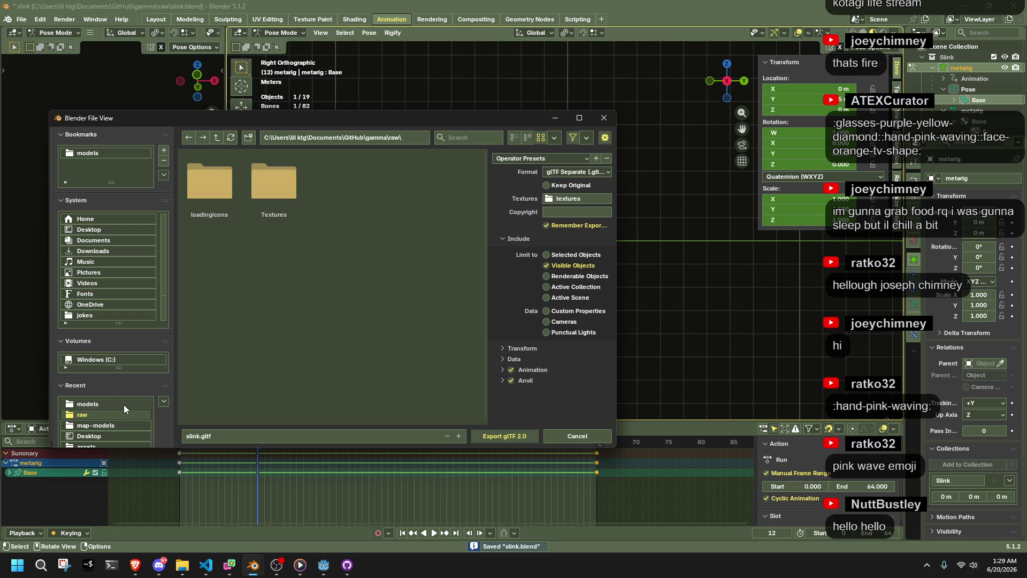
click(124, 406)
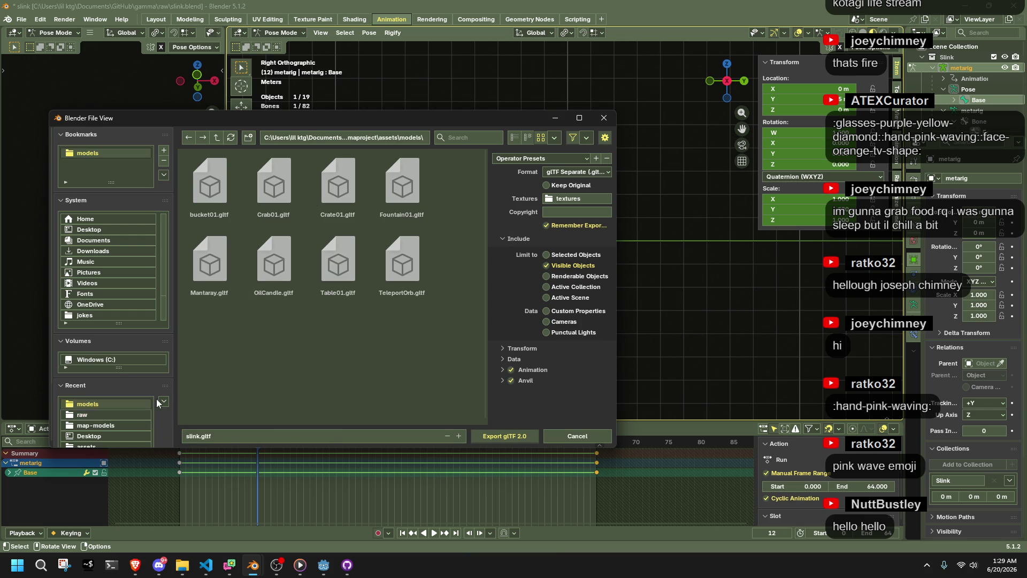
click(216, 138)
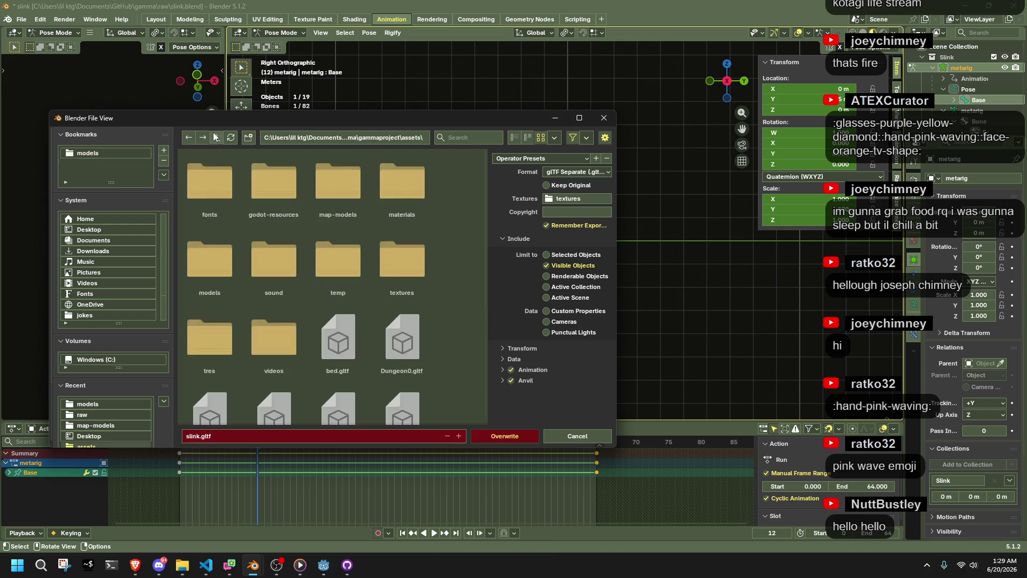
scroll(300, 305, down, 5)
click(344, 388)
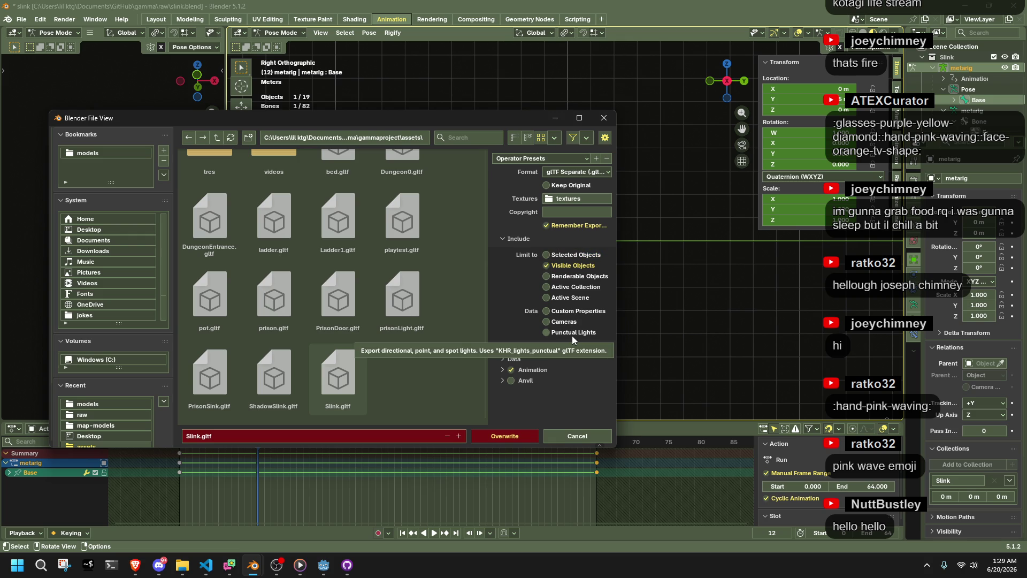
click(513, 438)
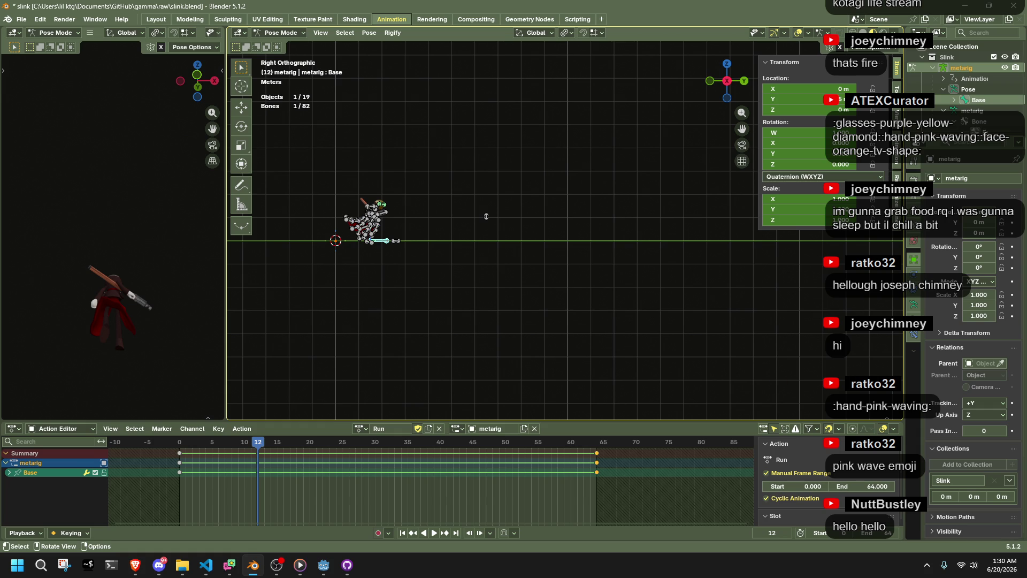
Leave Pose Mode on the rig and bring up Godot so it reimports the Slink assets.
key(ctrl+Tab)
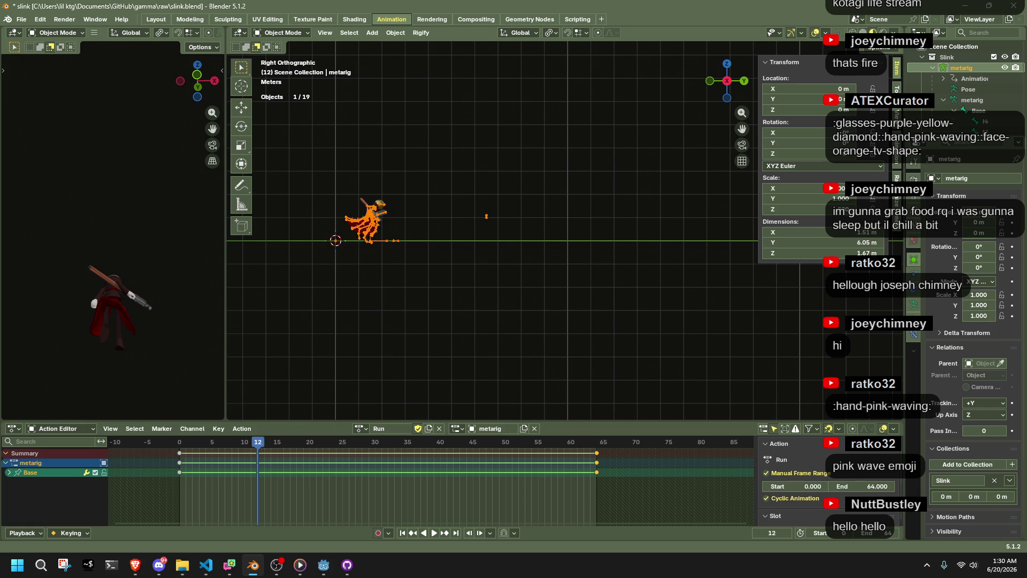
key(alt+Tab)
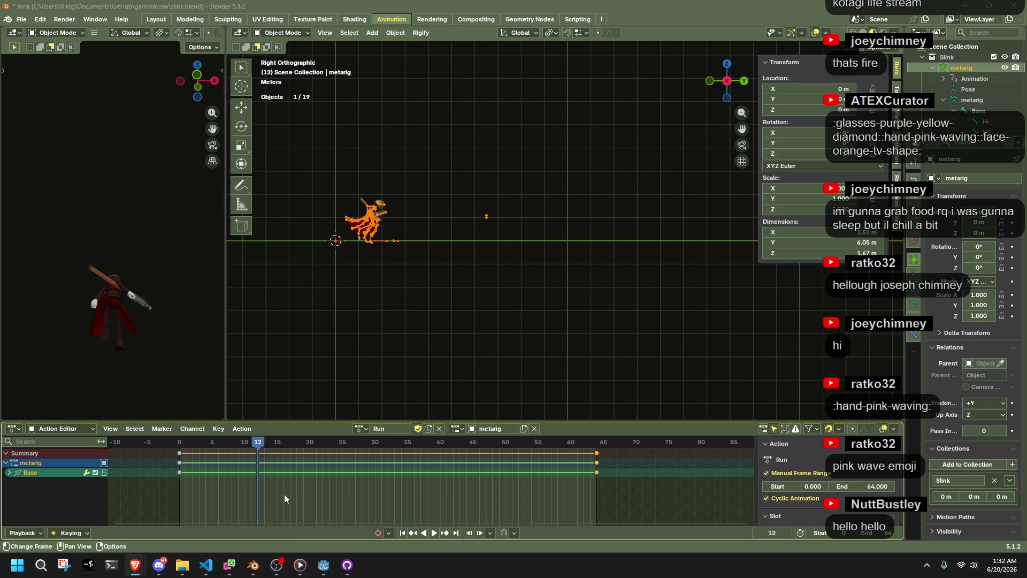
click(323, 564)
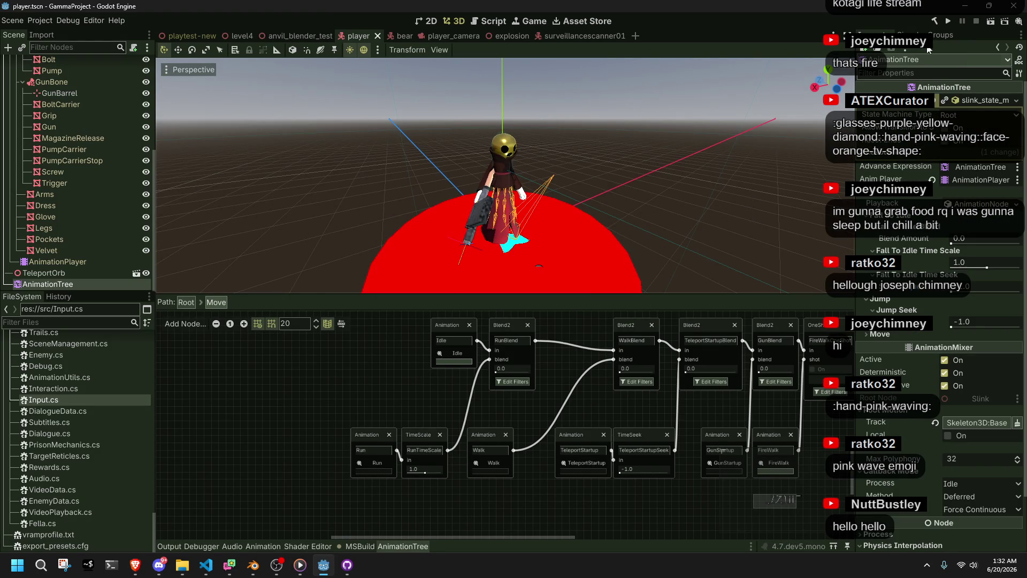
Run the project to test the updated run animation, close it, and bring VS Code forward.
click(948, 22)
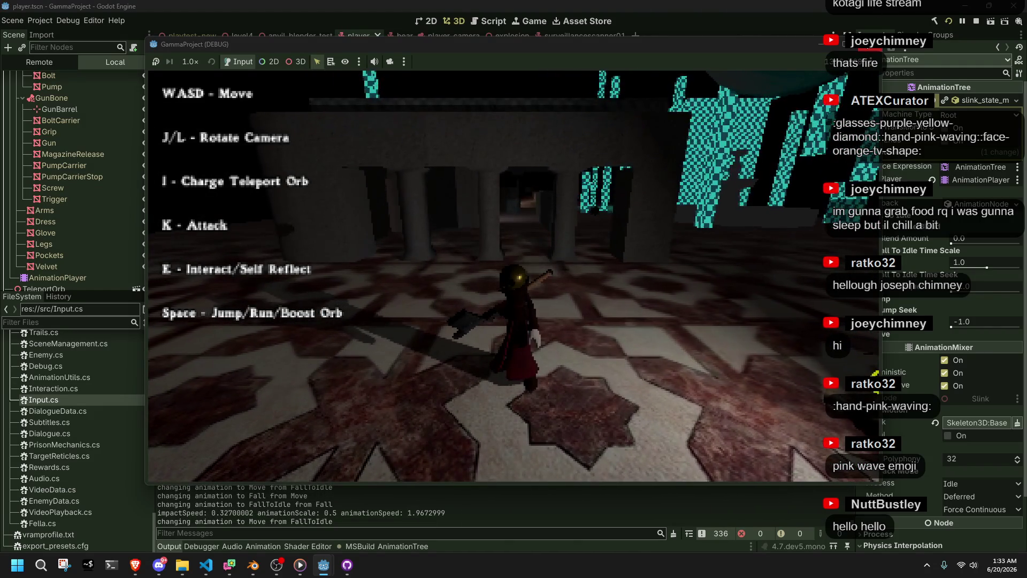
key(F8)
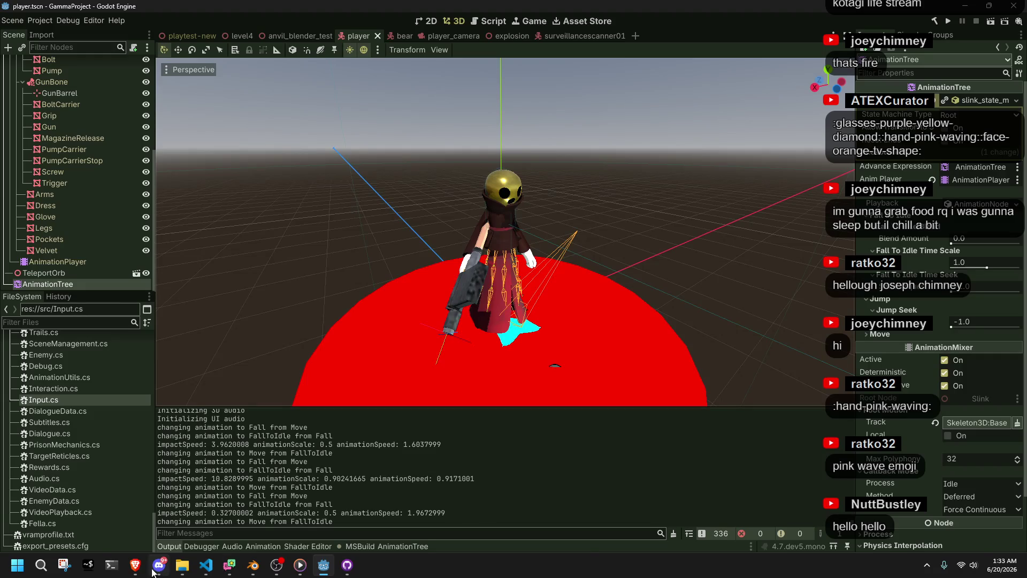
click(206, 565)
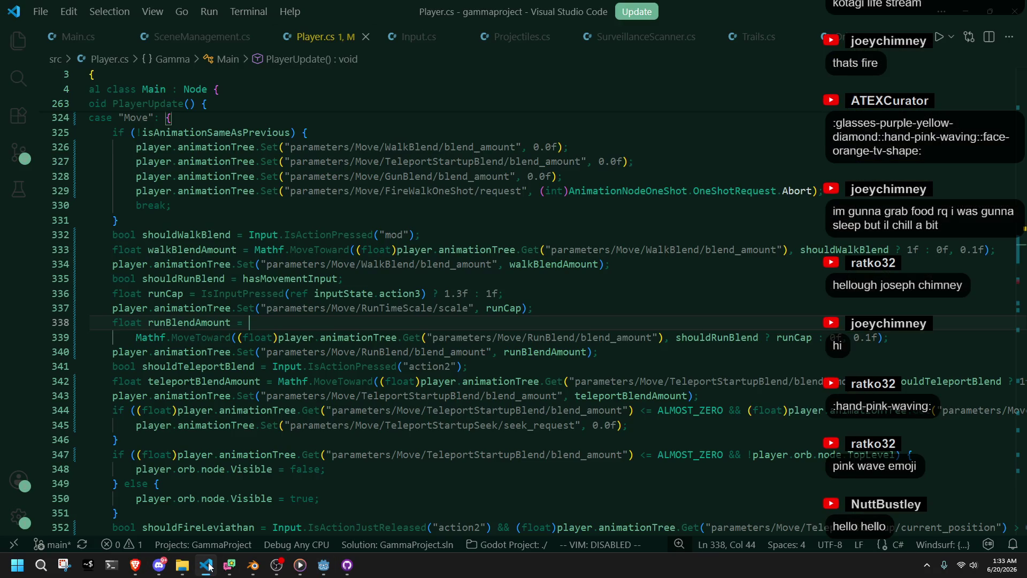
Check the constants in Main.cs, then return to Player.cs's animation-change code.
click(493, 479)
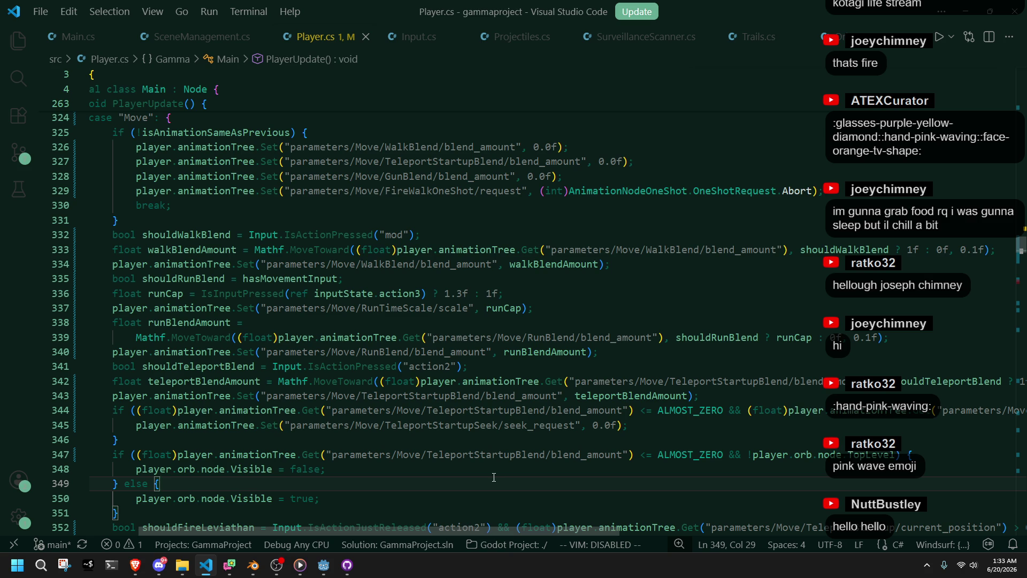
click(49, 37)
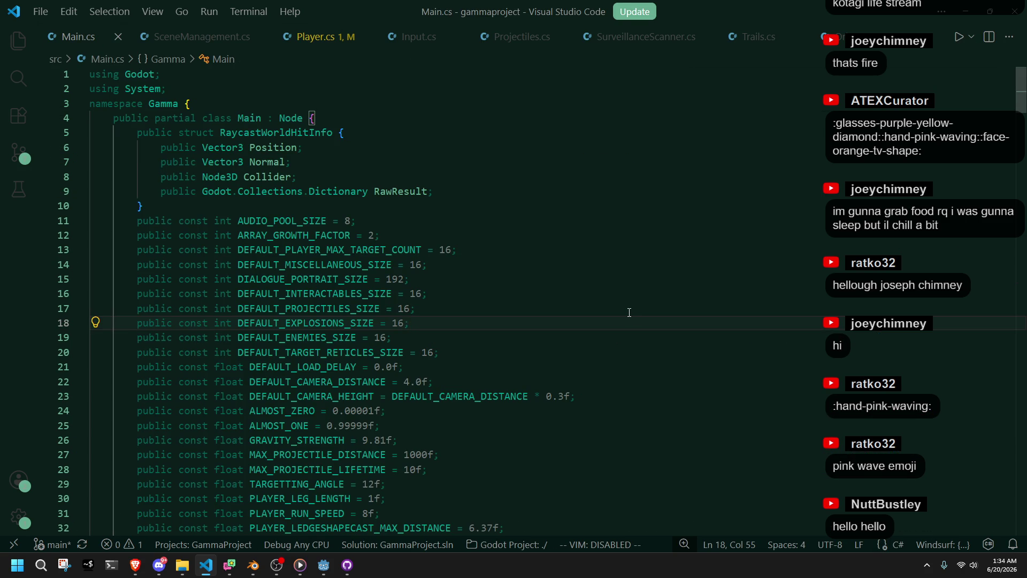
click(329, 38)
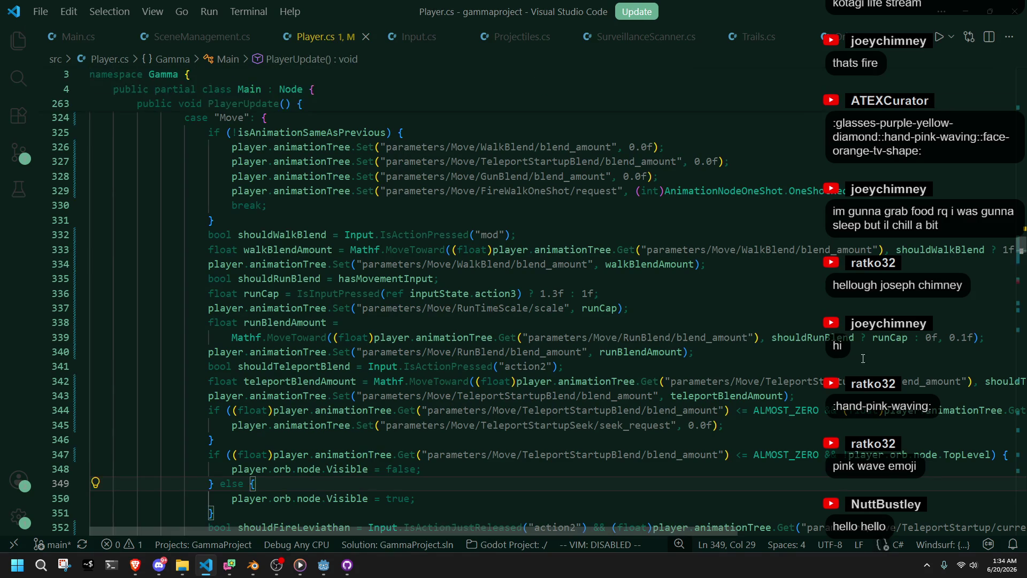
drag(1019, 247, 1021, 462)
scroll(1021, 462, down, 5)
scroll(539, 323, up, 4)
scroll(335, 324, down, 4)
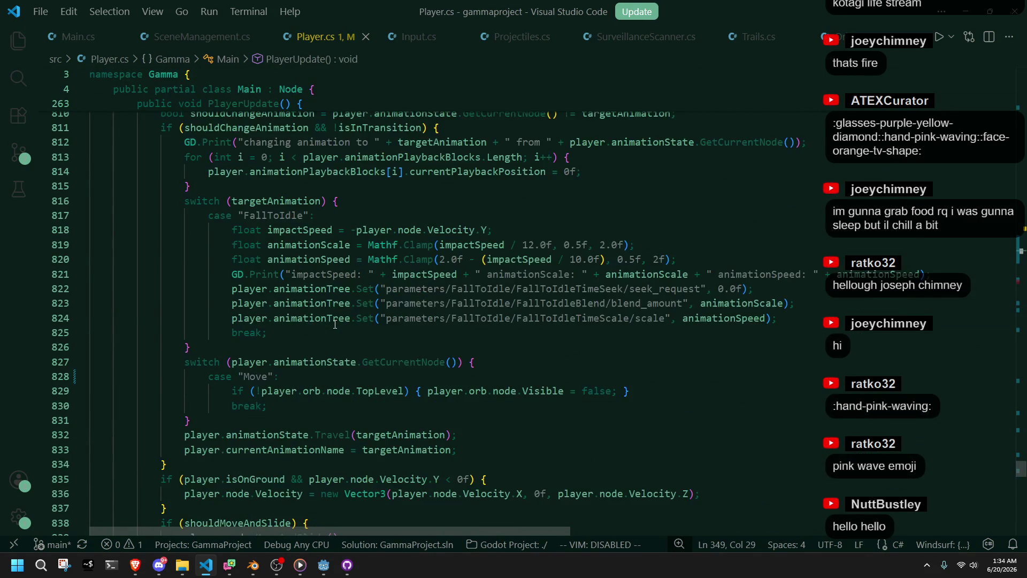
scroll(335, 325, down, 4)
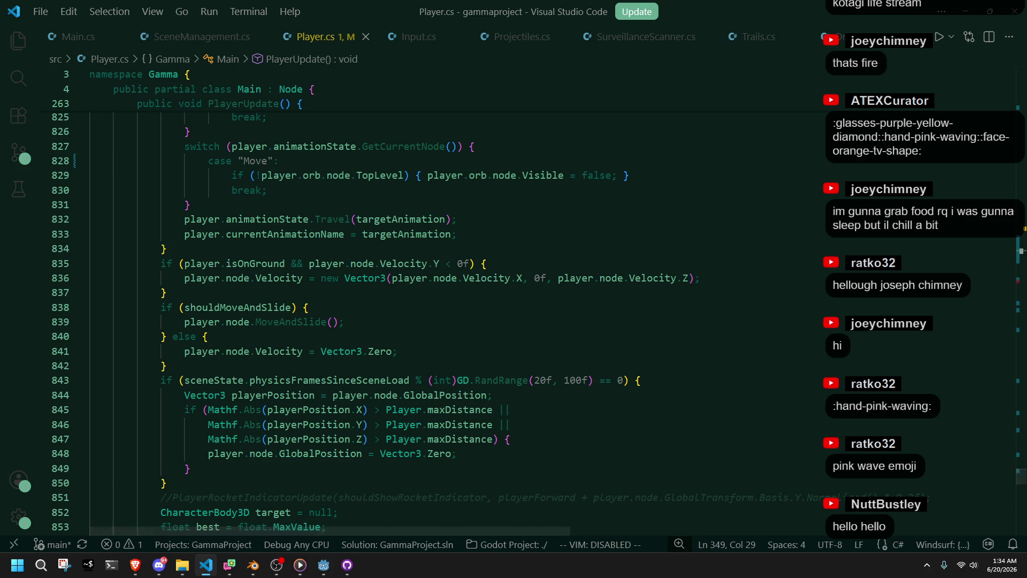
click(914, 309)
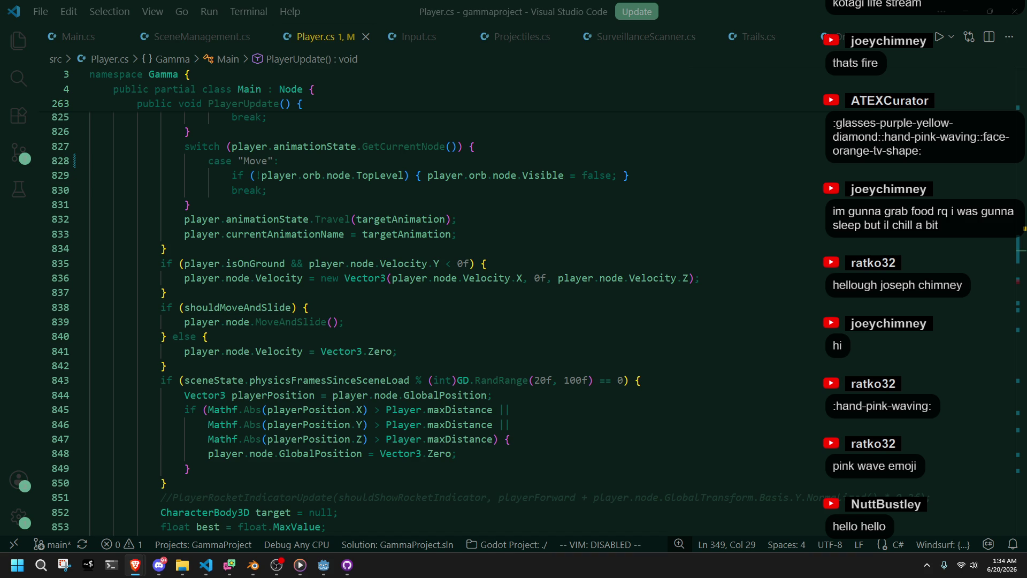
click(830, 348)
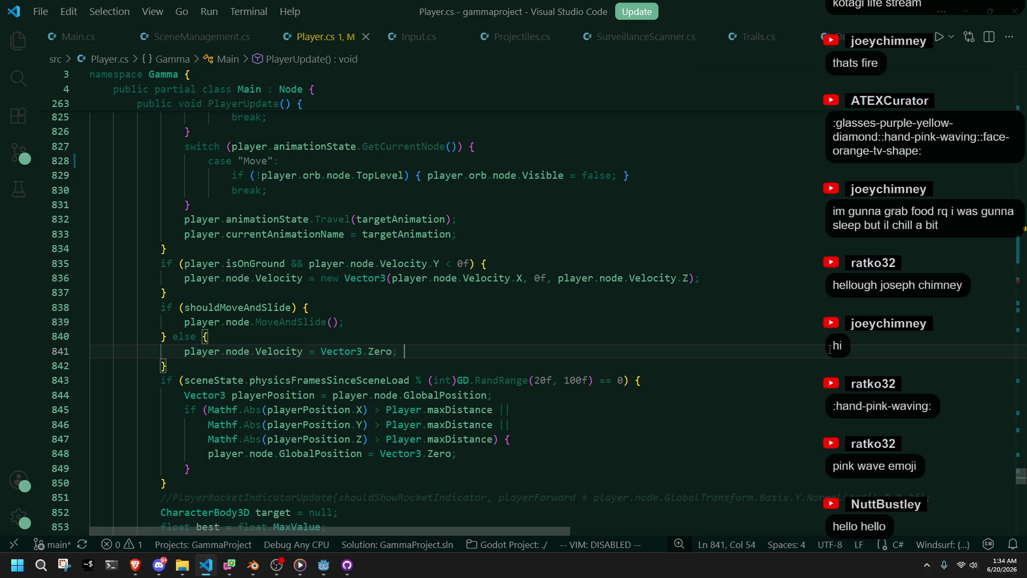
mouse_move(450, 353)
key(alt+Tab)
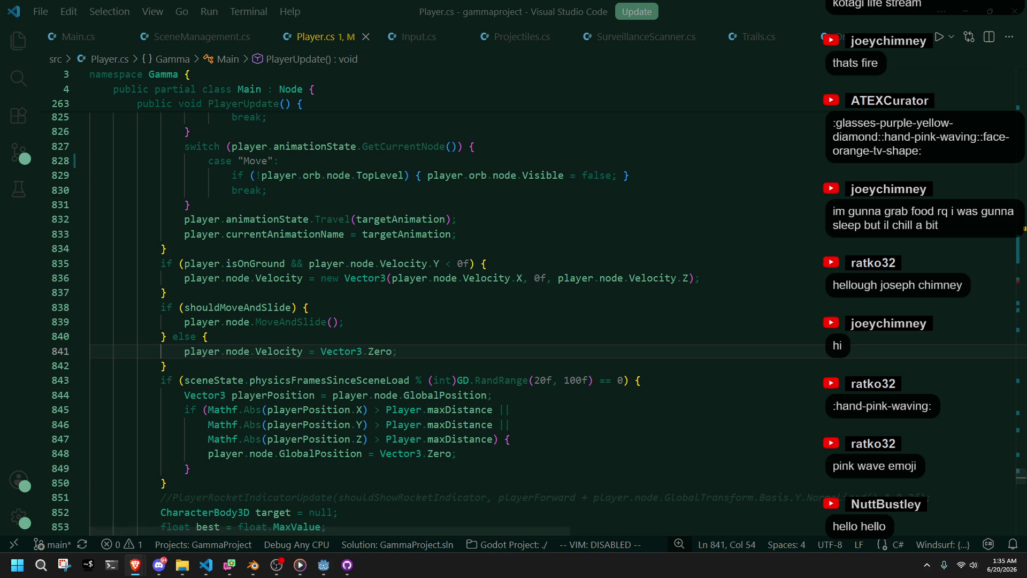
click(777, 301)
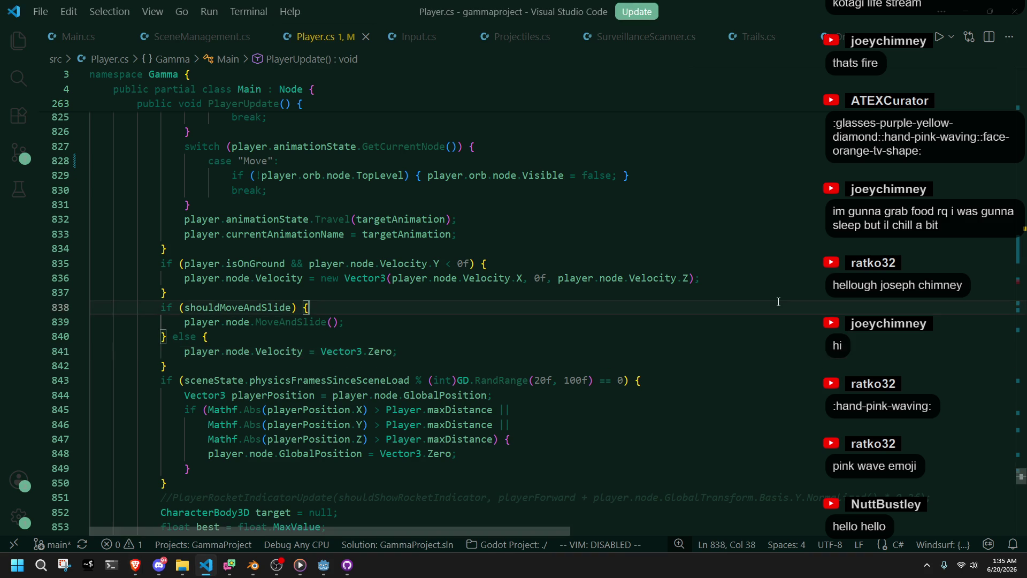
key(Down)
key(Down)
scroll(477, 270, down, 7)
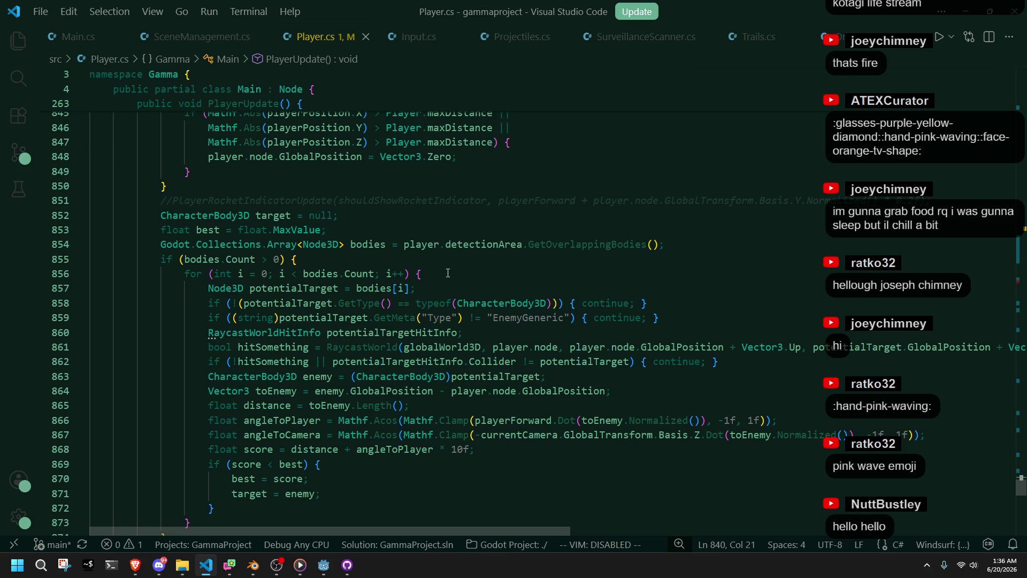
scroll(448, 273, down, 4)
scroll(448, 273, down, 3)
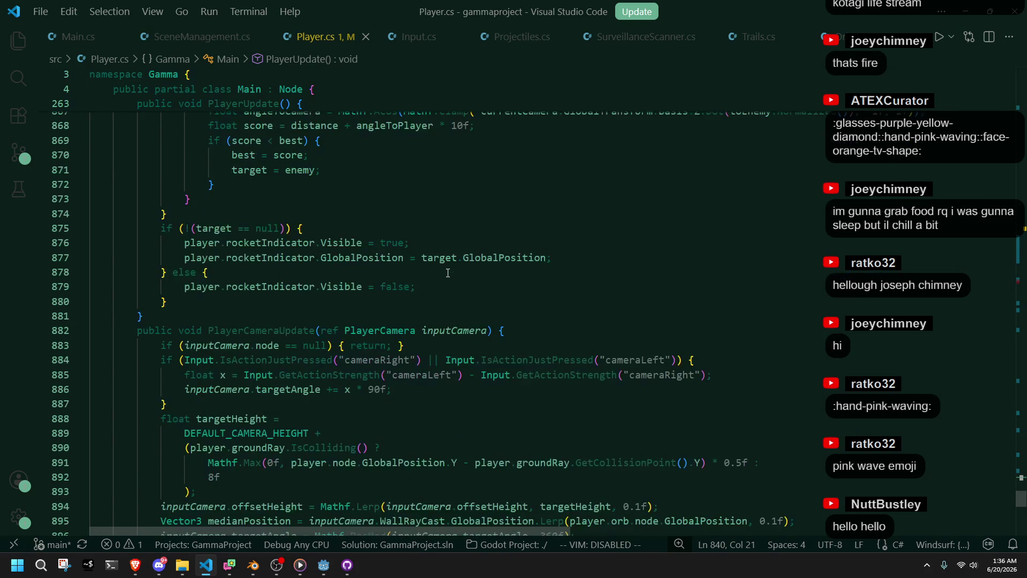
scroll(447, 272, up, 5)
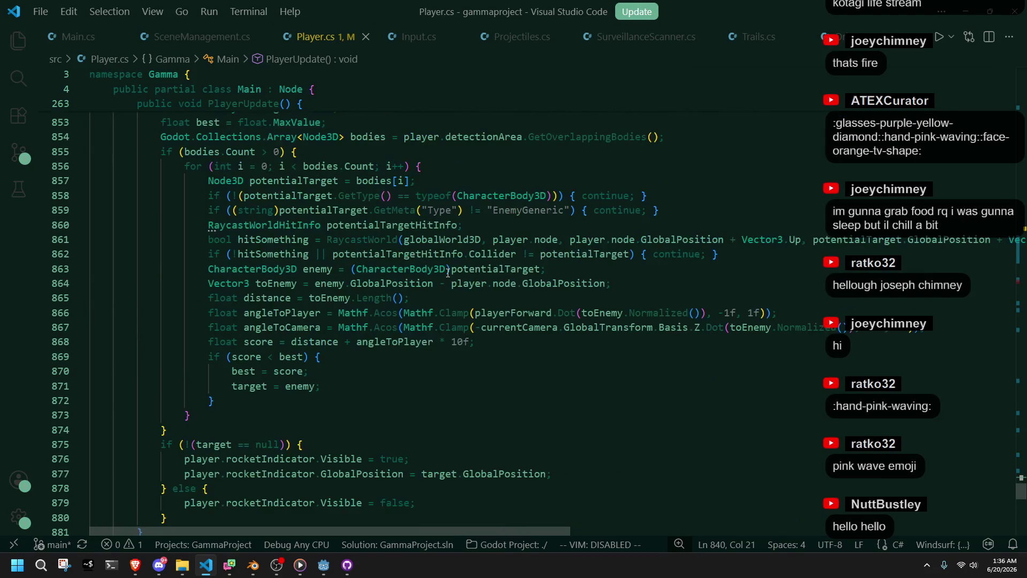
click(447, 273)
click(302, 224)
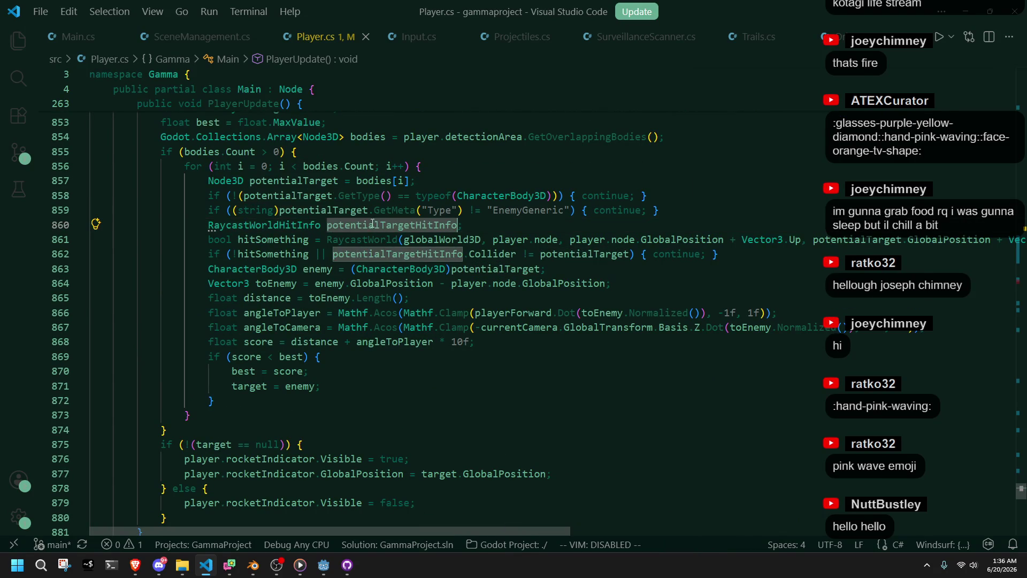
double_click(301, 225)
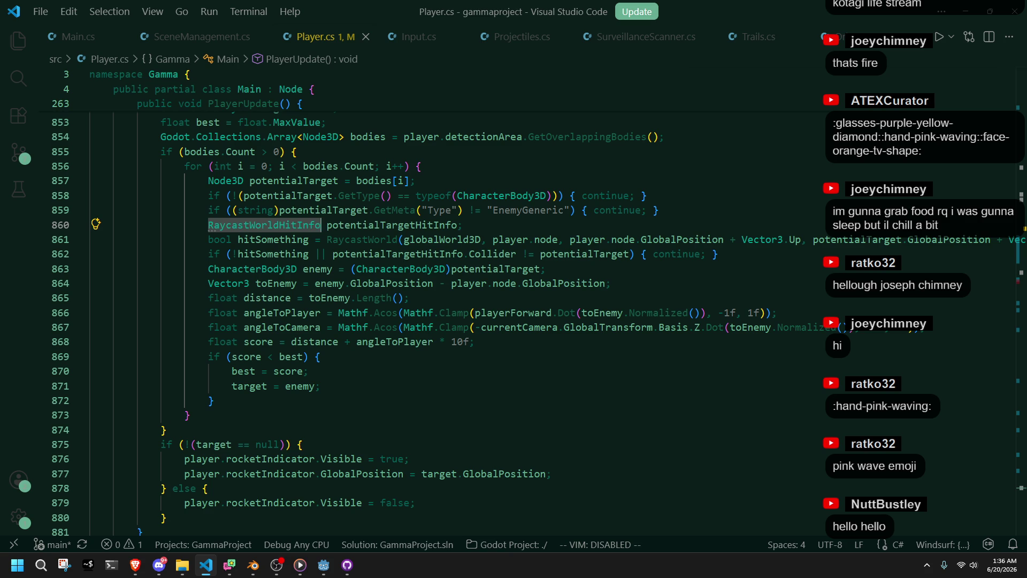
key(alt+Tab)
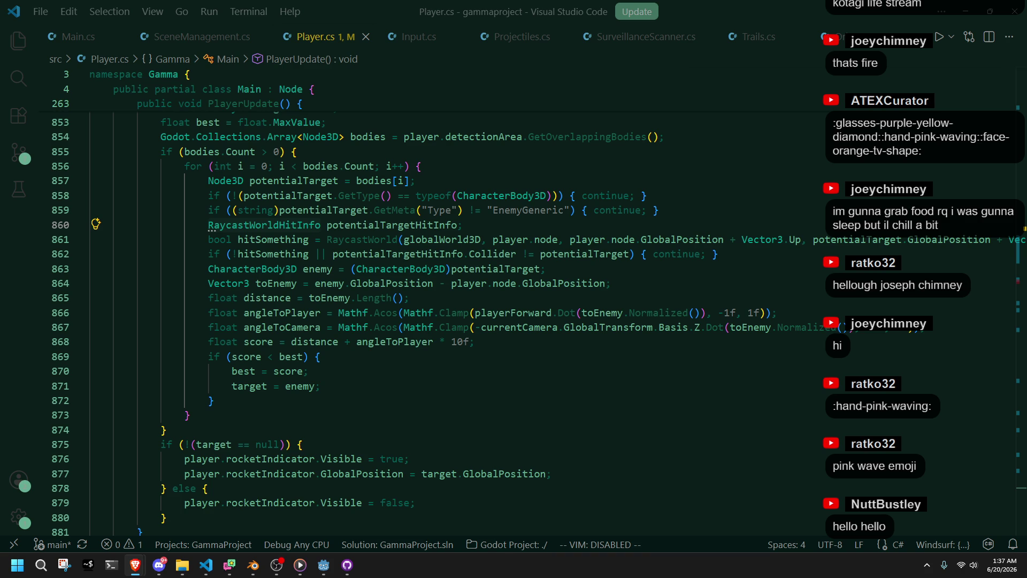
Review targetHeight and DEFAULT_CAMERA_HEIGHT in PlayerCameraUpdate.
click(659, 298)
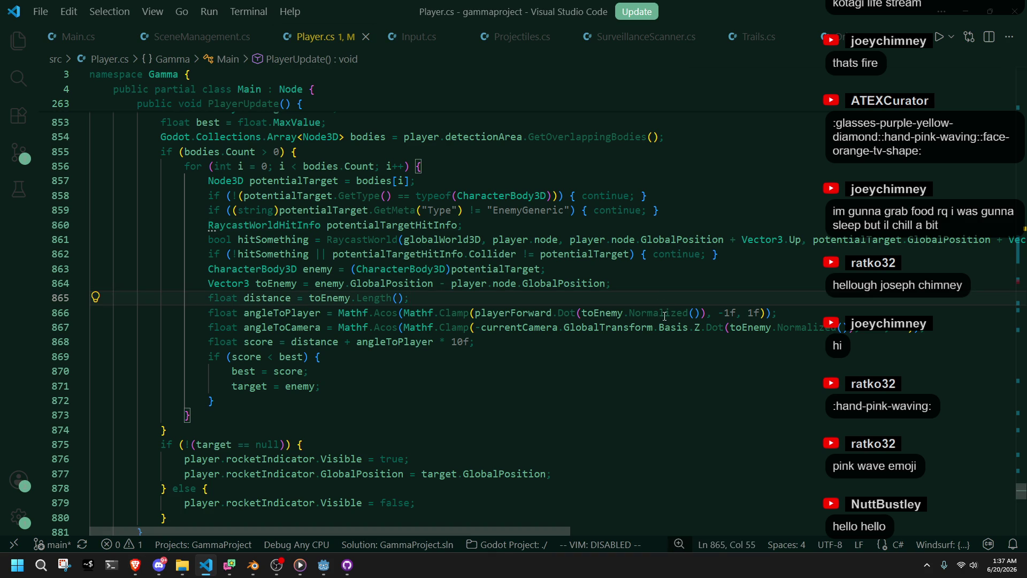
click(436, 381)
scroll(437, 381, up, 2)
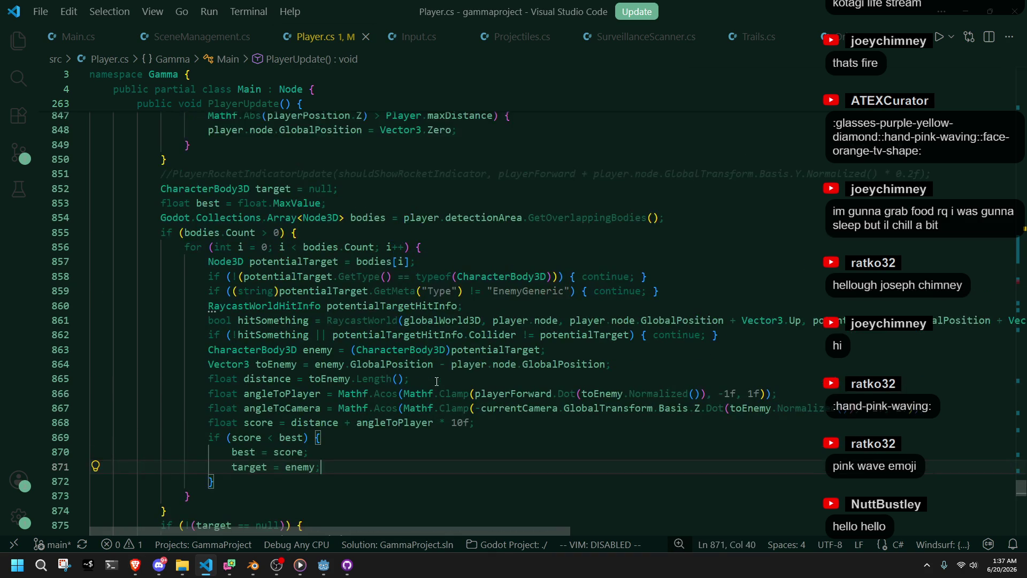
click(562, 431)
scroll(597, 397, down, 9)
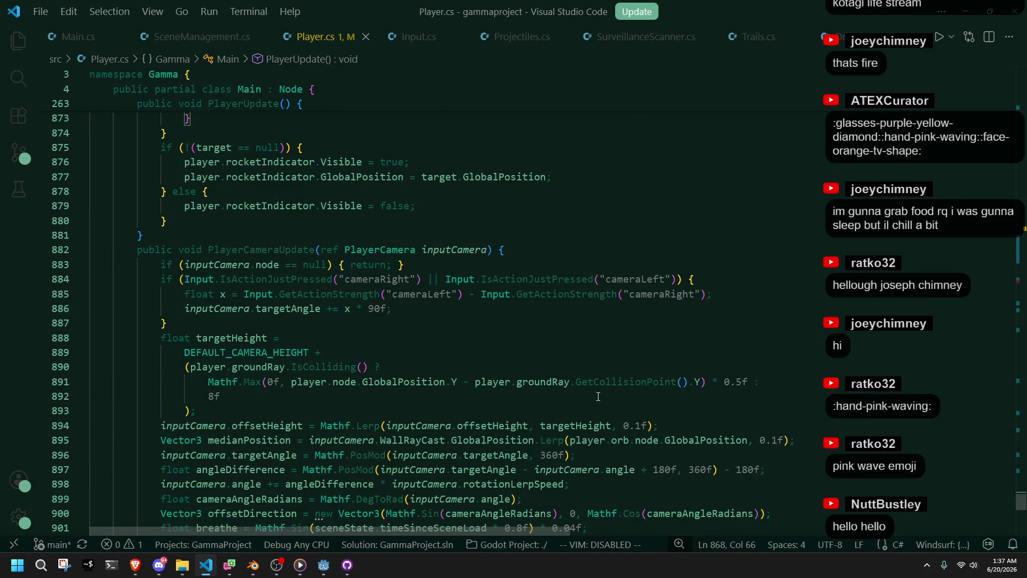
scroll(597, 397, down, 1)
double_click(231, 312)
double_click(245, 325)
scroll(288, 336, down, 4)
scroll(288, 336, down, 3)
Aim the LookAt call at targetPosition + cameraForward * Y_FLAT and save.
click(214, 382)
click(214, 365)
click(297, 368)
click(335, 353)
click(397, 353)
click(458, 353)
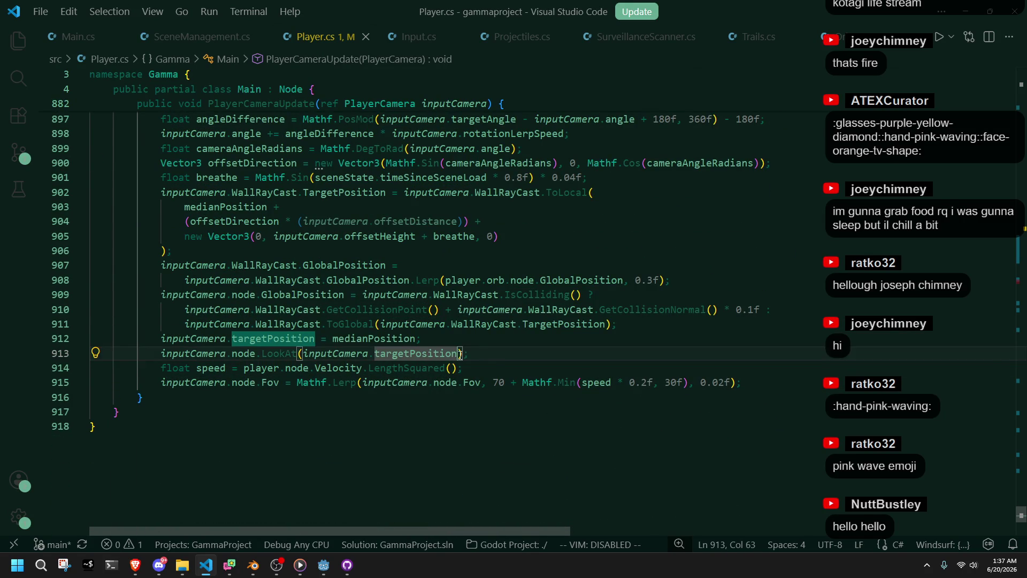
text(=)
key(BackSpace)
text(+ )
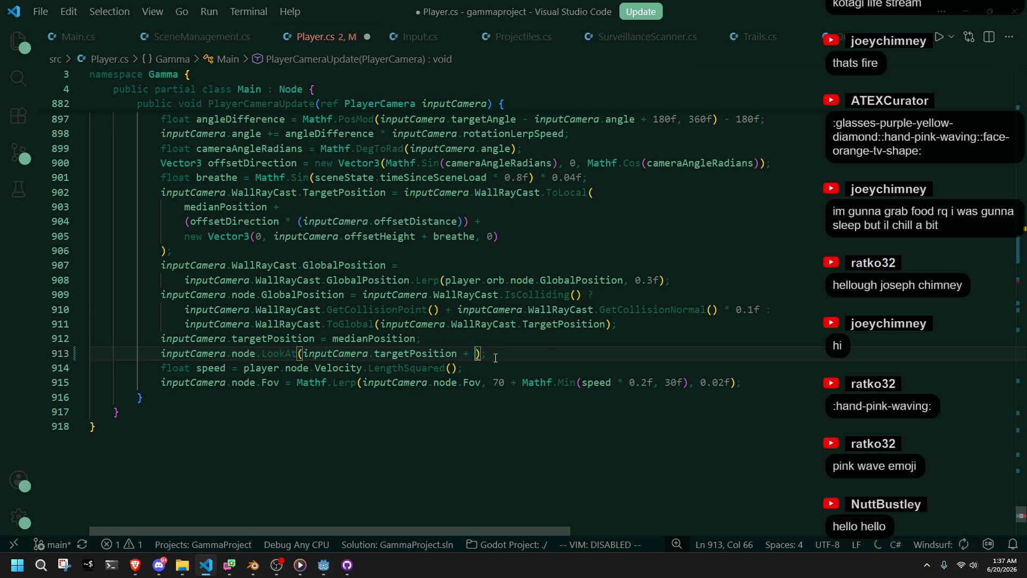
text(camer)
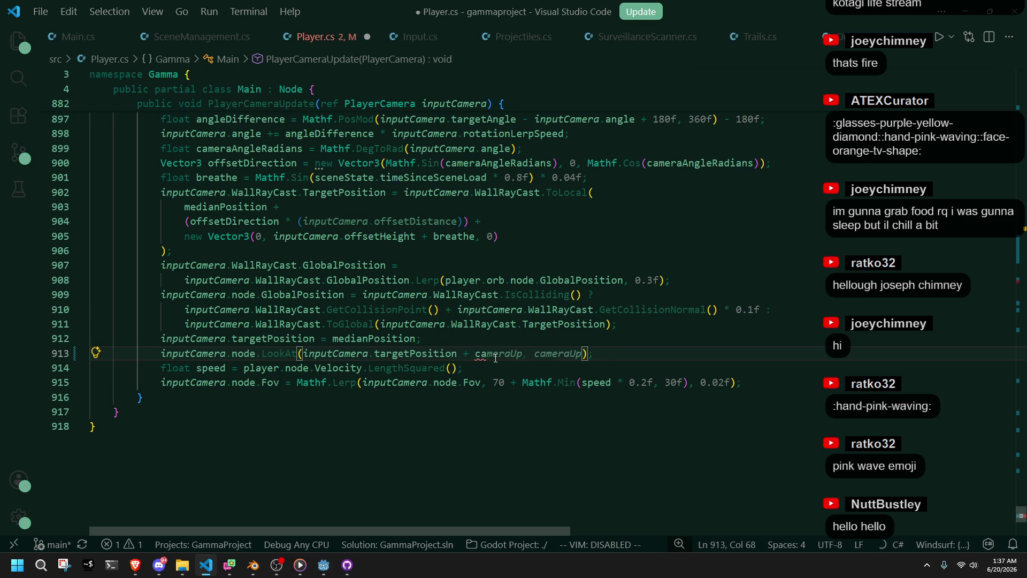
text(aForward)
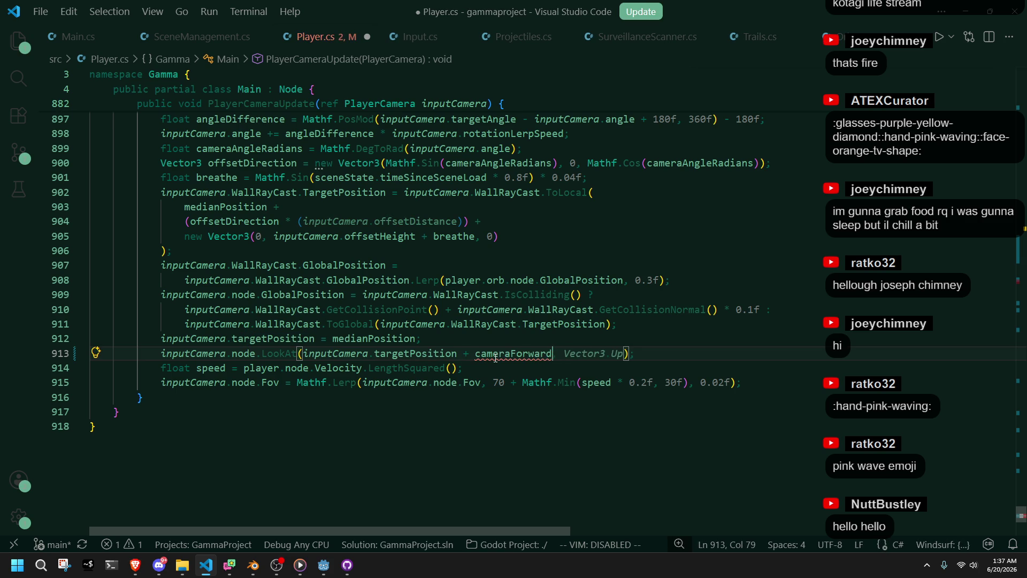
key(Escape)
key(Down)
key(ctrl+s)
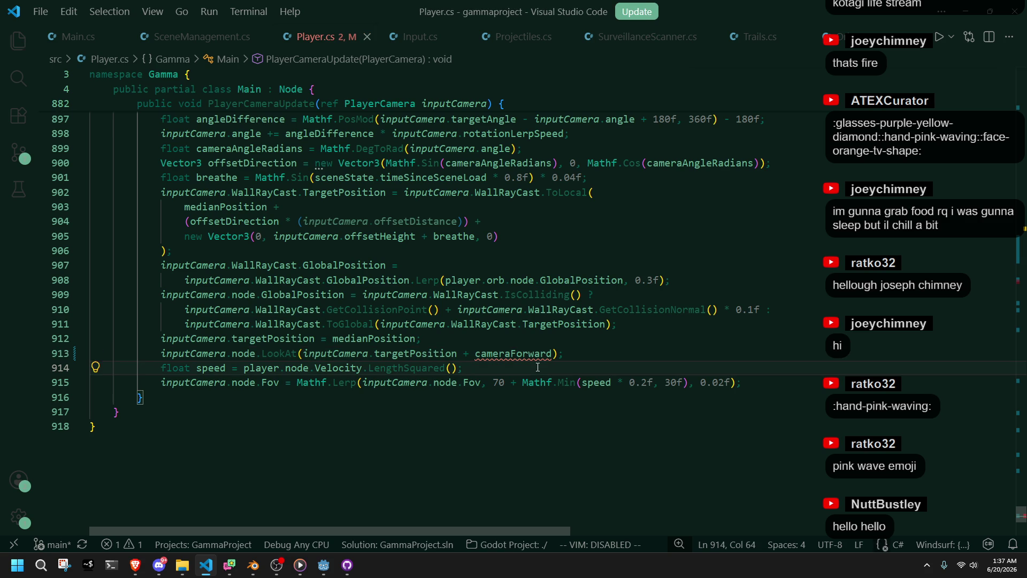
scroll(537, 367, up, 5)
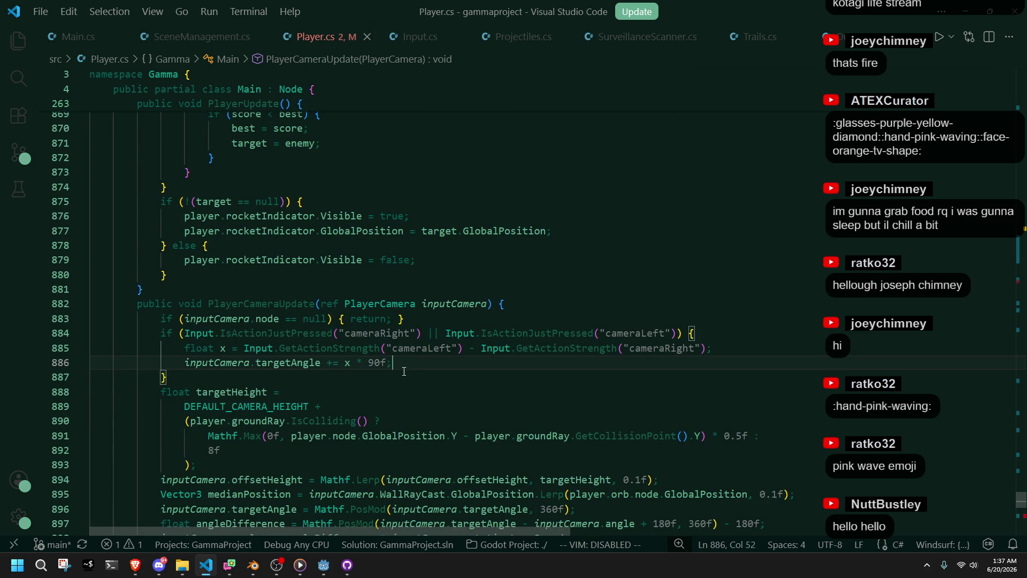
Inspect cameraAngleRadians and offsetDirection near the targetAngle line.
click(450, 309)
key(Down)
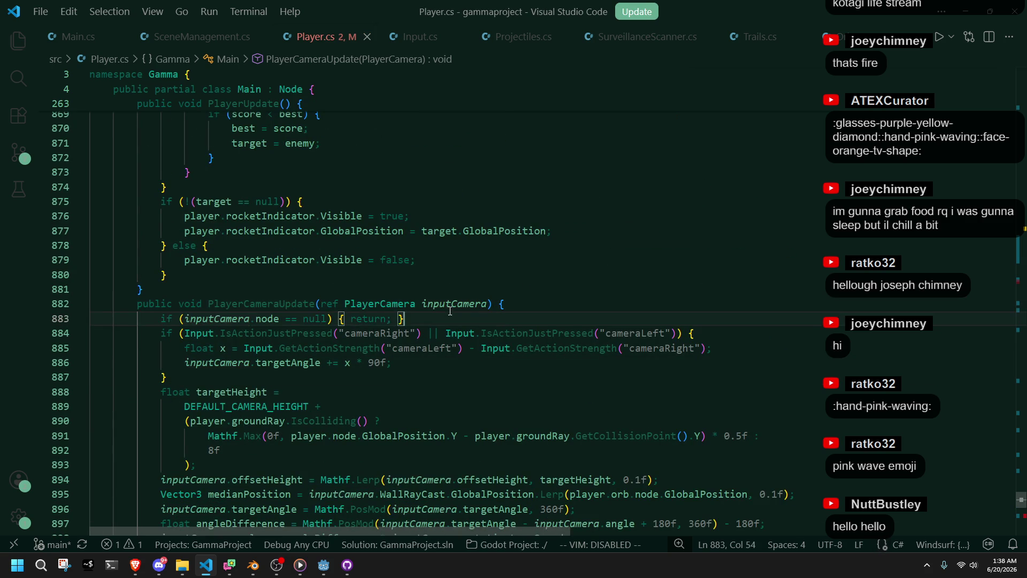
scroll(450, 308, down, 4)
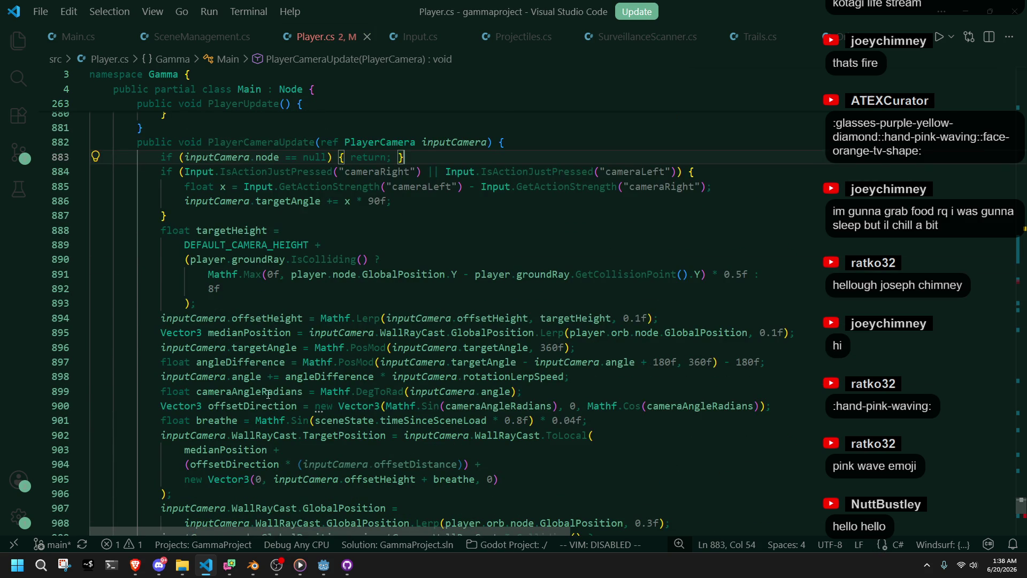
click(240, 392)
click(262, 406)
key(Up)
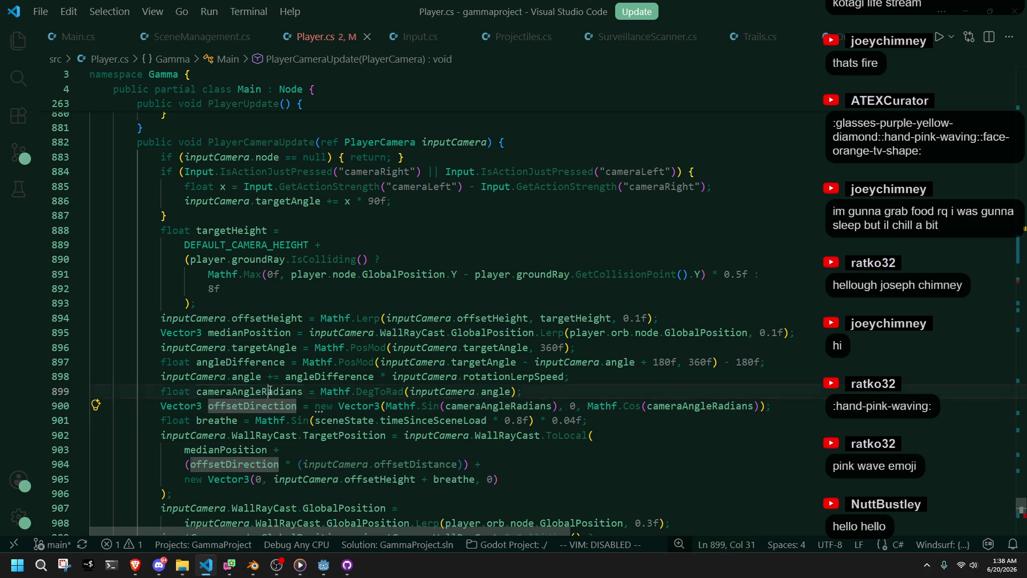
key(Up)
key(Up)
key(Up)
scroll(423, 297, up, 4)
Define cameraForward from inputCamera's normalized Basis.Z after the null check, save, and return to Godot.
click(466, 340)
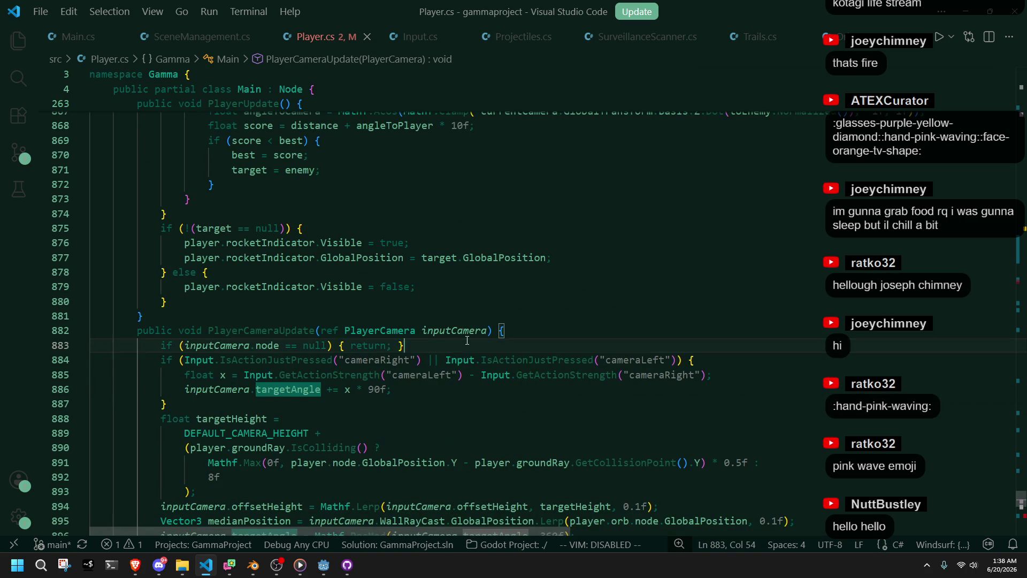
key(Return)
text(Vector)
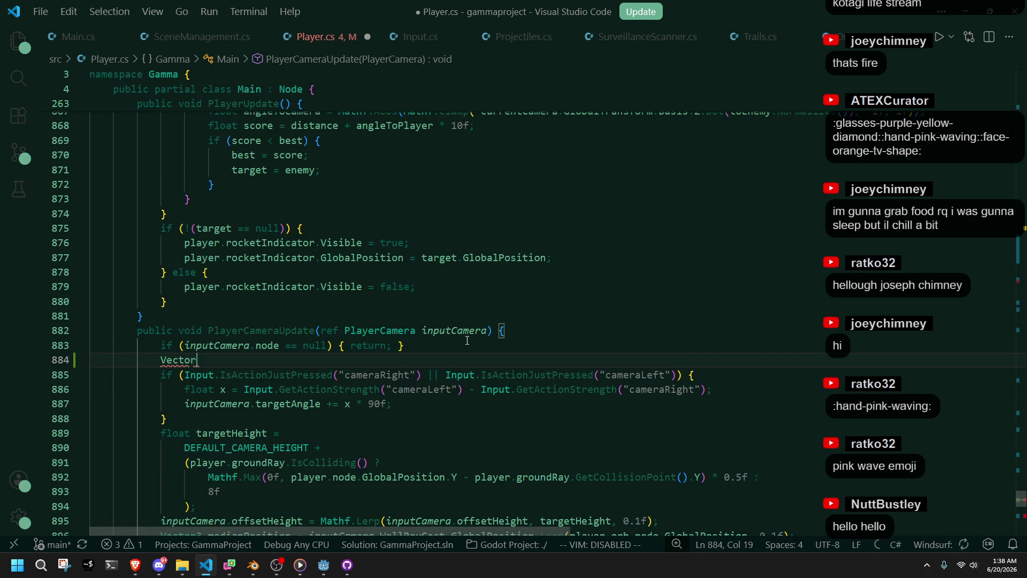
text(3 camera)
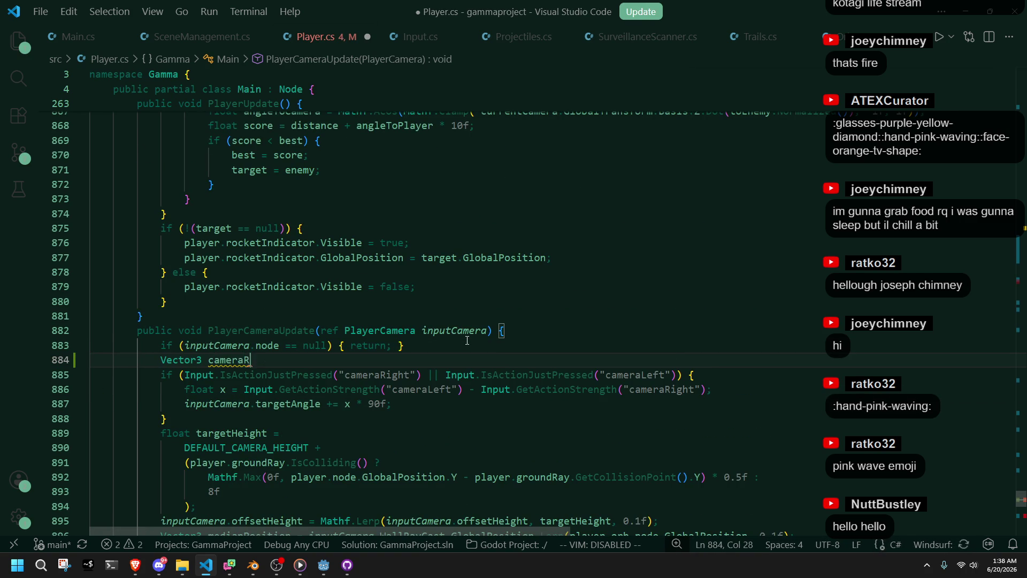
text(Forward = inputCamera.node.GlobalTransform.Basis.Z.Normalized();)
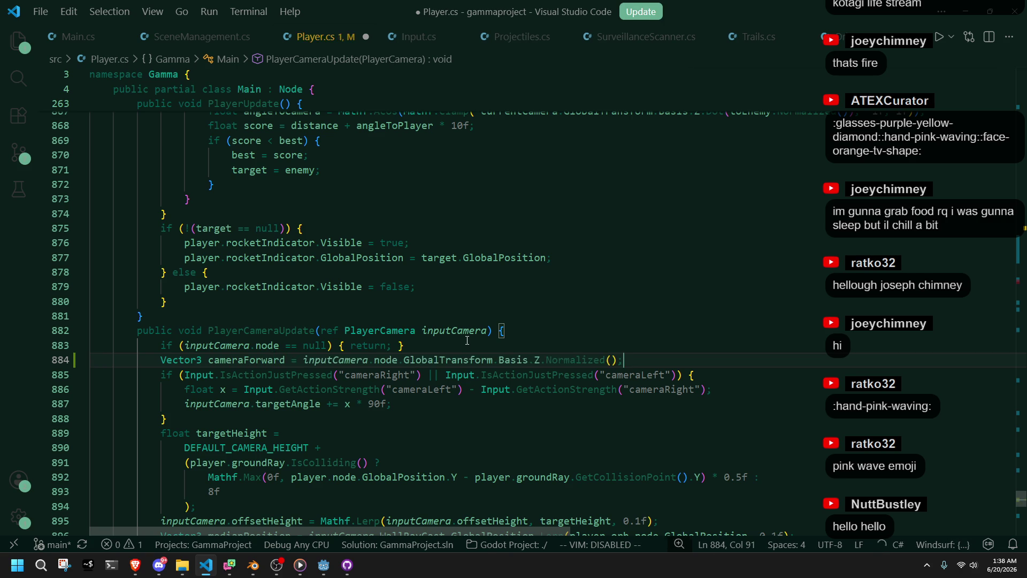
click(467, 339)
click(657, 365)
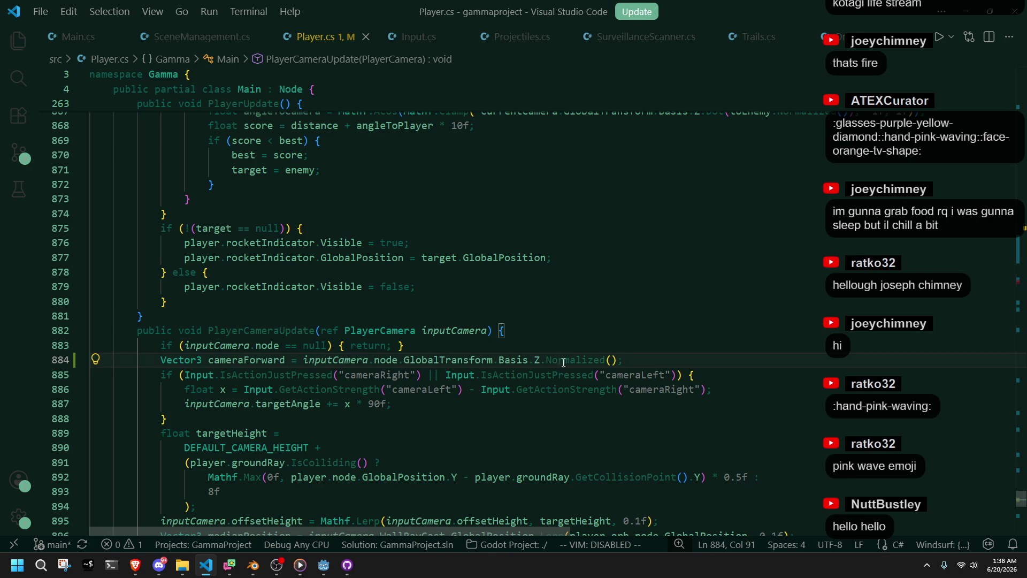
scroll(273, 368, down, 5)
scroll(435, 400, down, 6)
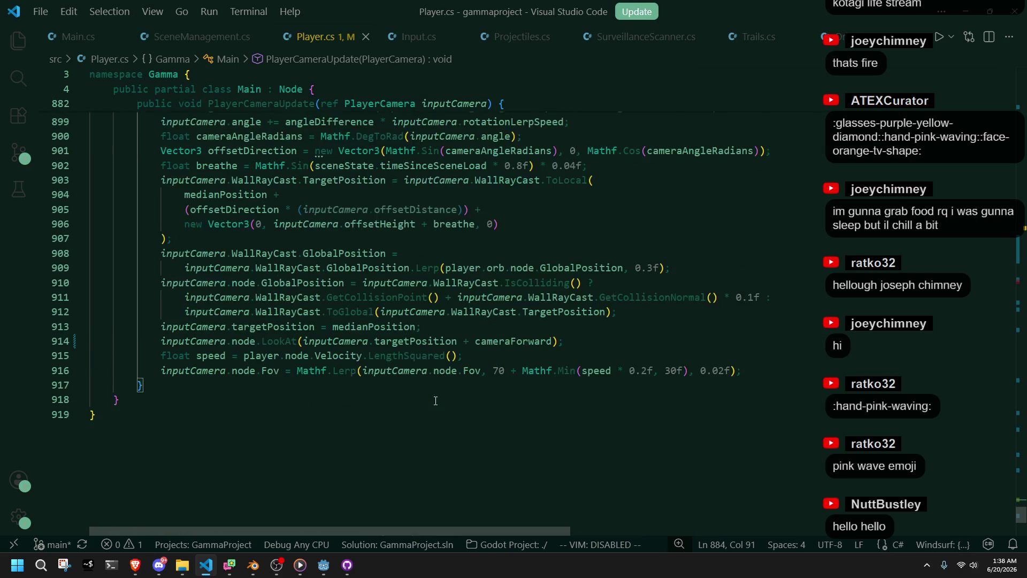
click(554, 341)
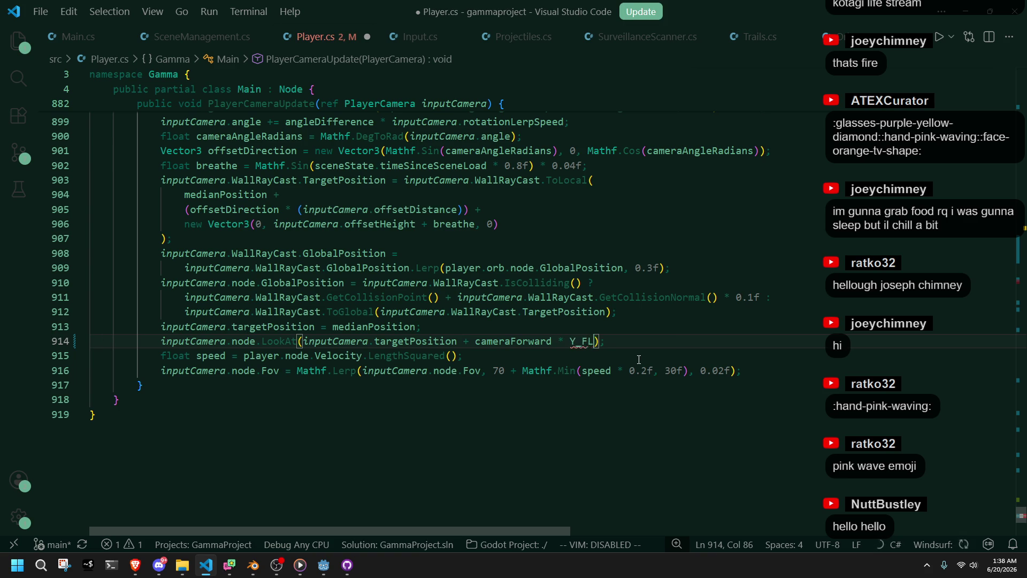
text(AT)
key(ctrl+s)
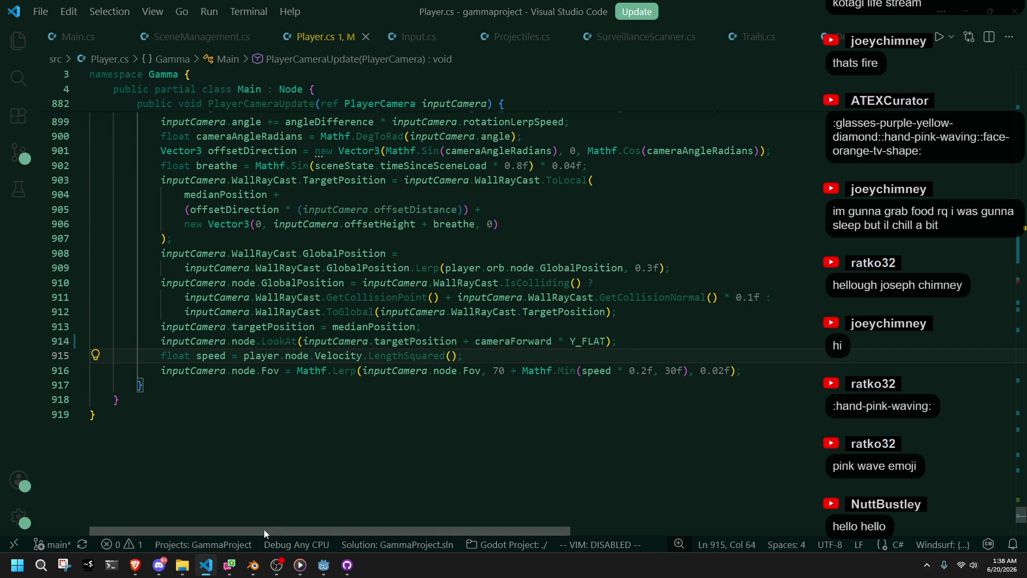
click(321, 565)
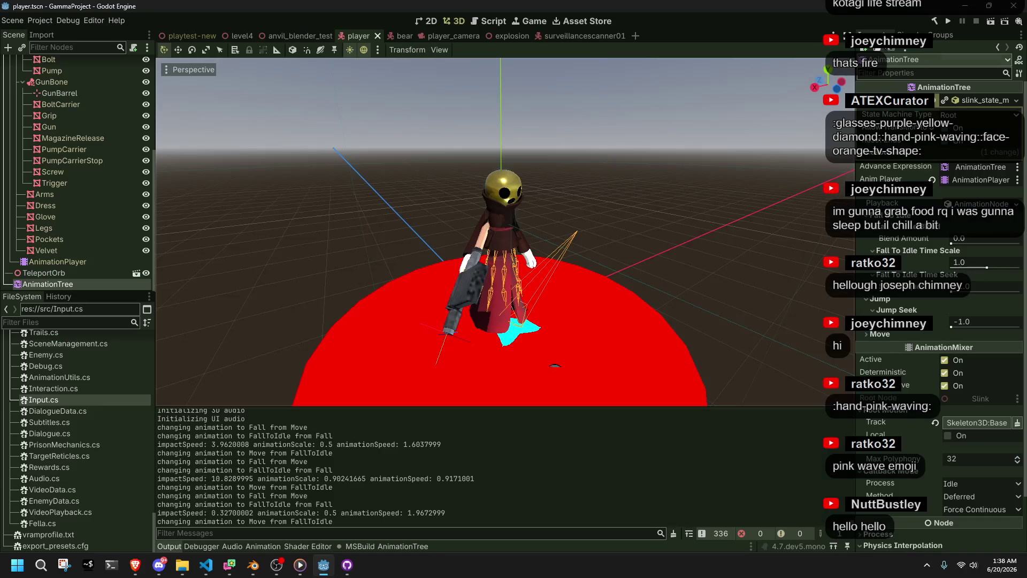
Run the game briefly, close it, and bring Player.cs back to the front.
click(948, 20)
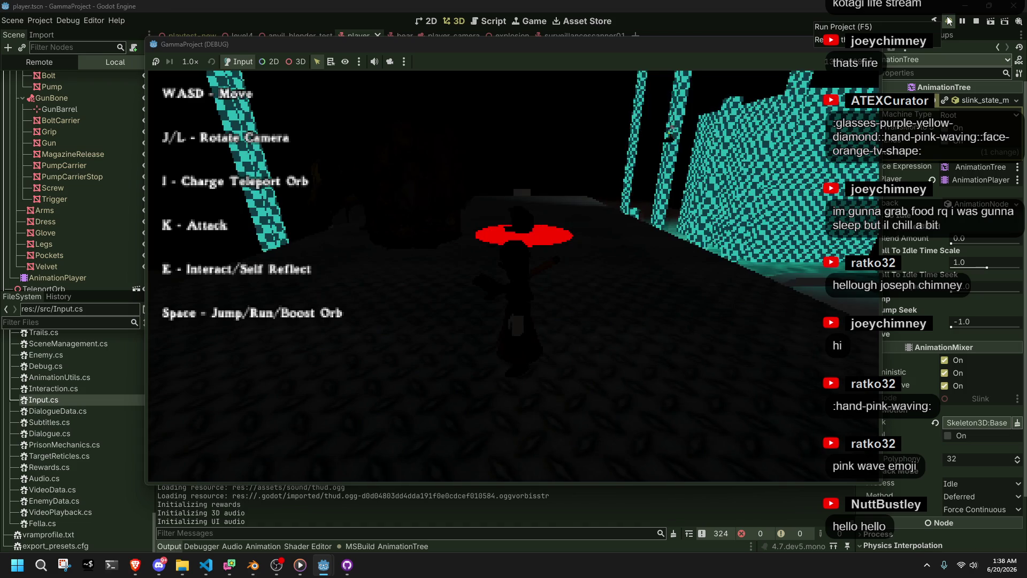
key(F8)
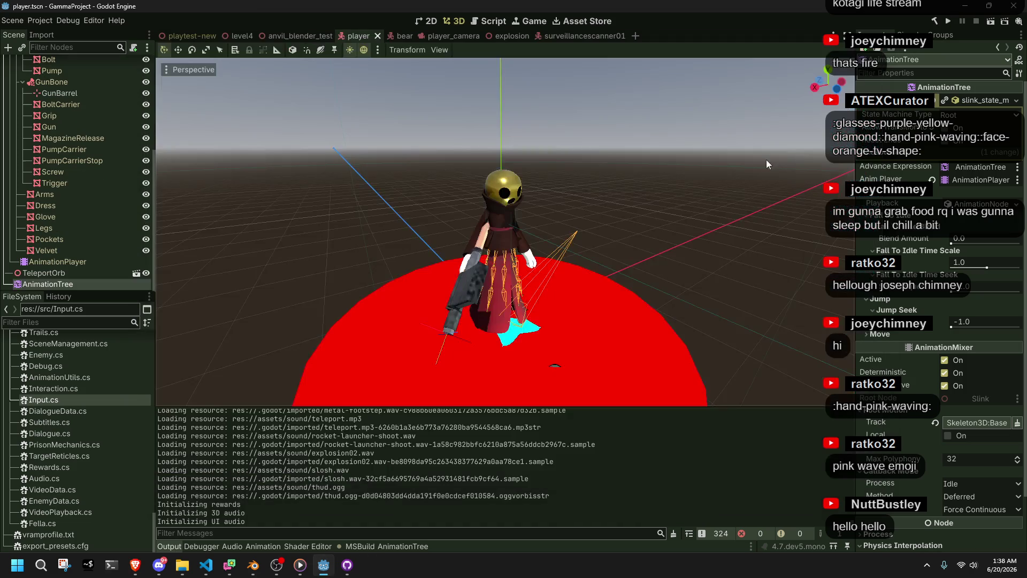
click(205, 564)
scroll(681, 269, up, 5)
scroll(680, 269, up, 3)
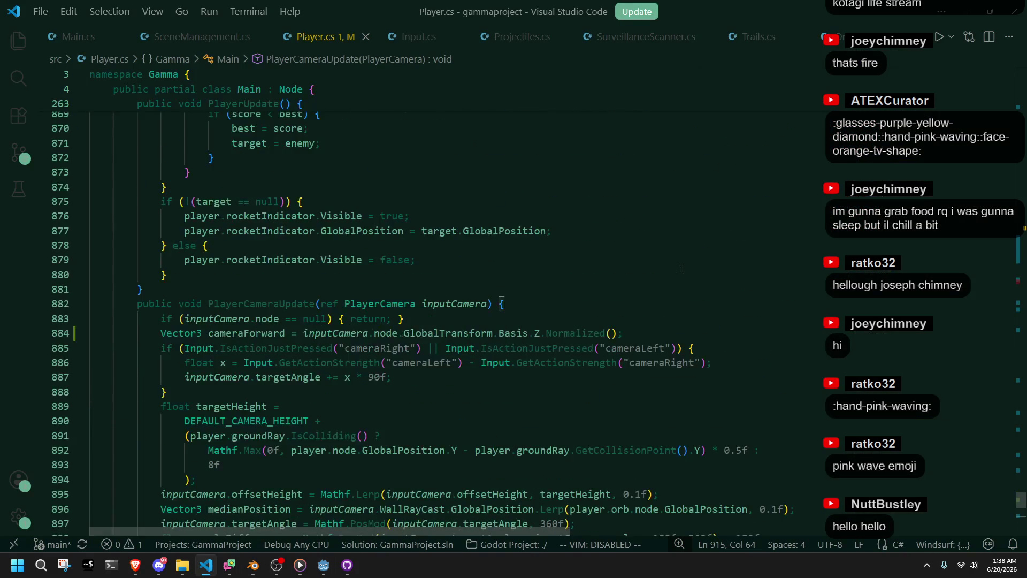
Negate the inputCamera forward vector on line 884, then rebuild and run the project.
click(301, 333)
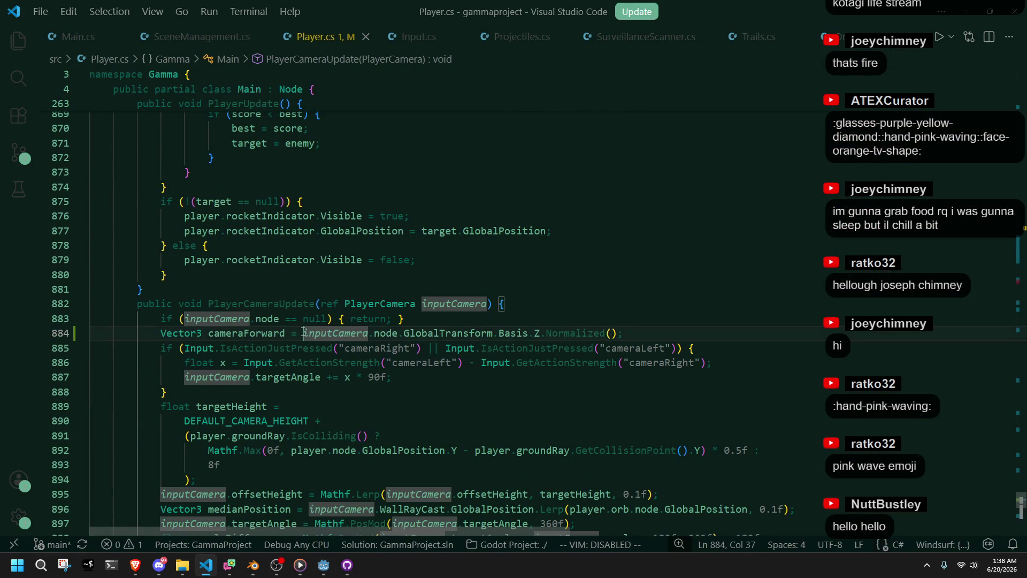
text(-)
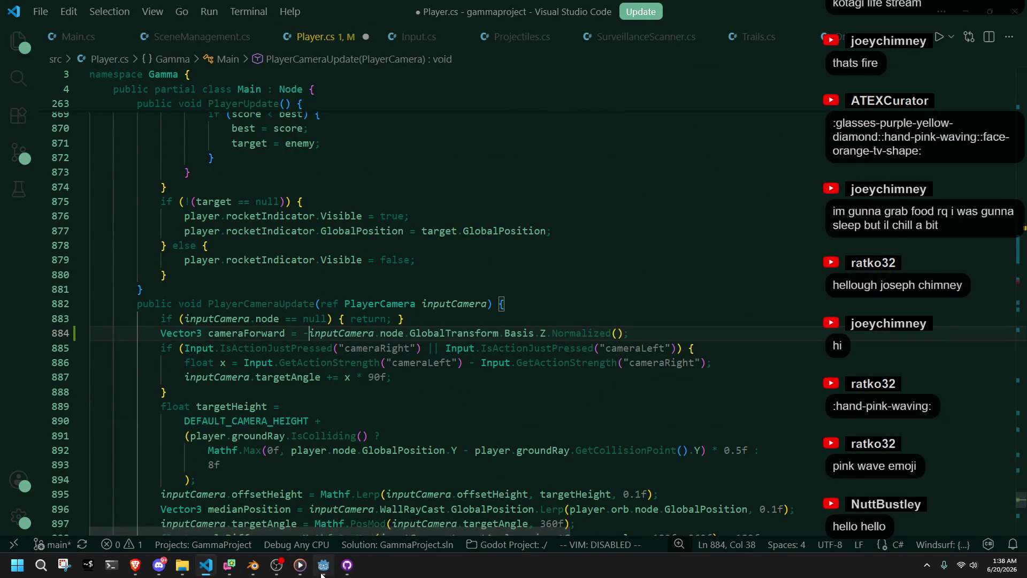
key(alt+Tab)
click(945, 25)
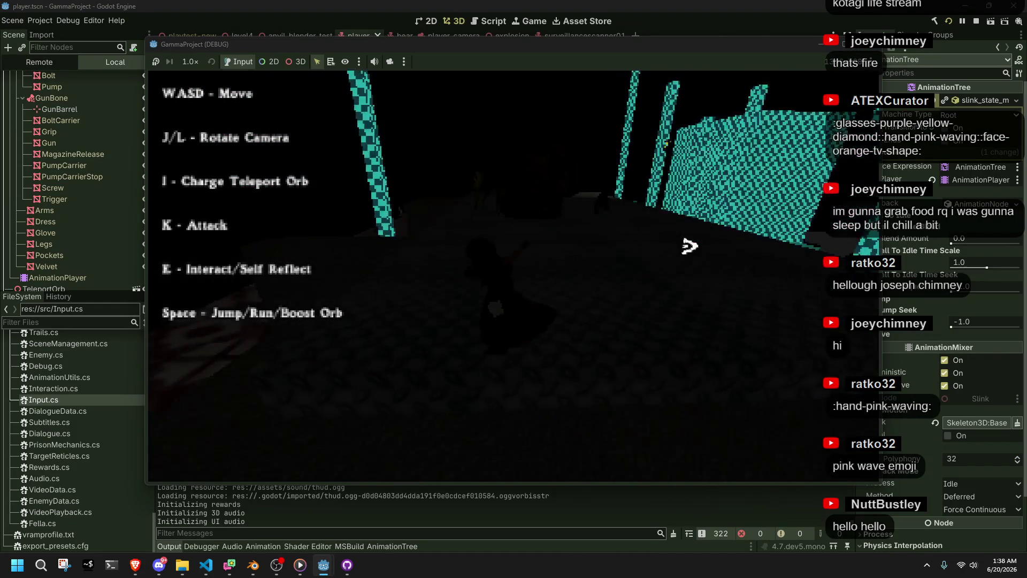
Run the character toward the red object and crate while rotating the camera with J/L.
key(w)
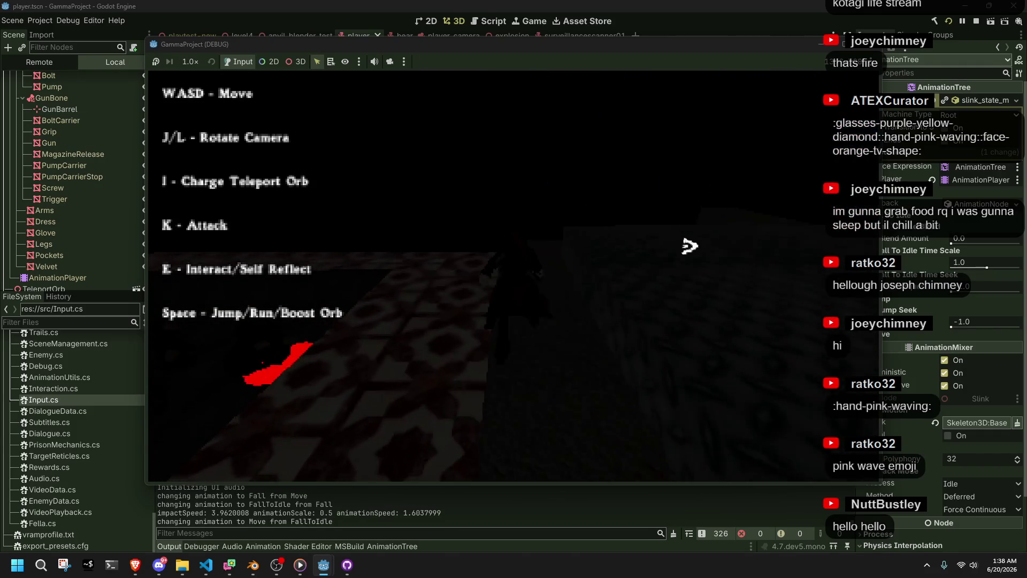
key(l)
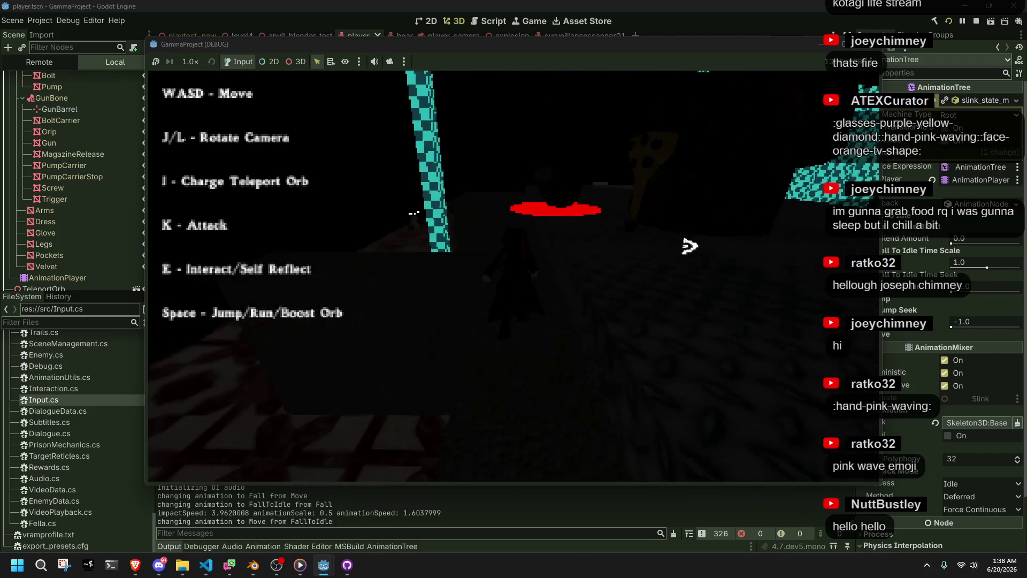
key(w)
key(w)
key(l)
key(w)
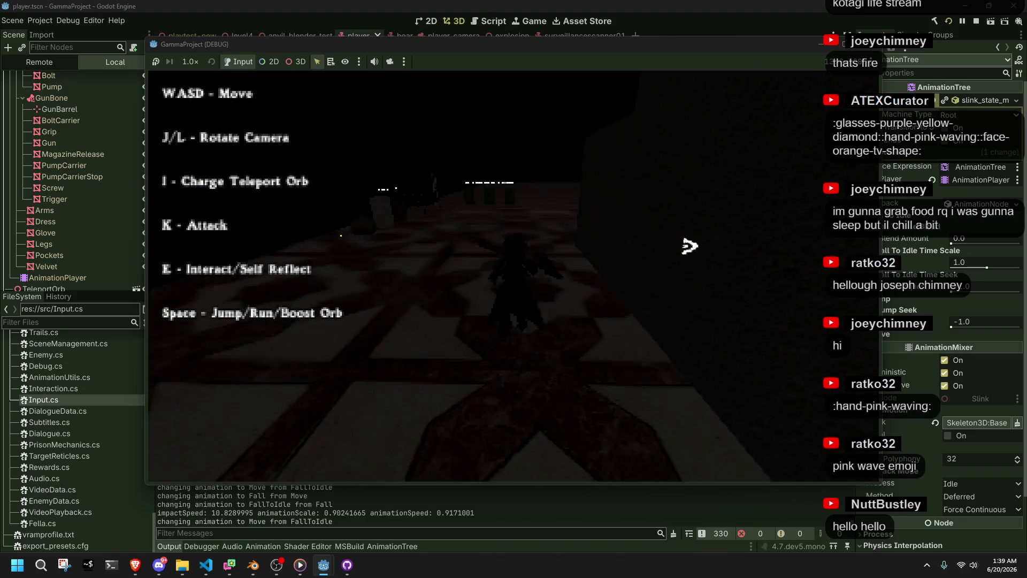
key(w)
key(l)
key(j)
key(w)
key(l)
key(w)
key(w)
key(l)
key(w)
key(w)
key(w)
Attack, walk around the dark box onto the tiled floor, then stop the game with F8.
key(w)
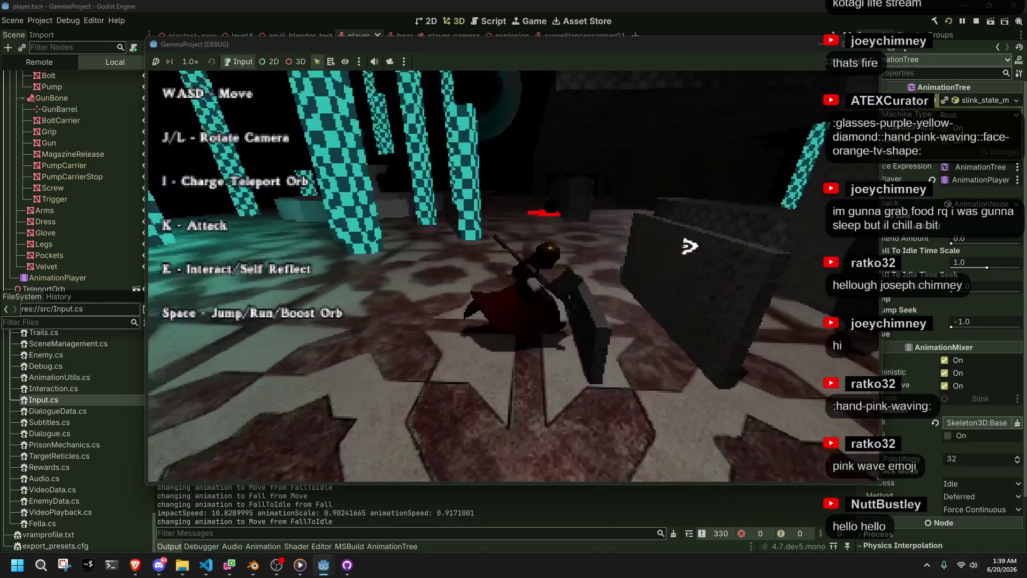
key(w)
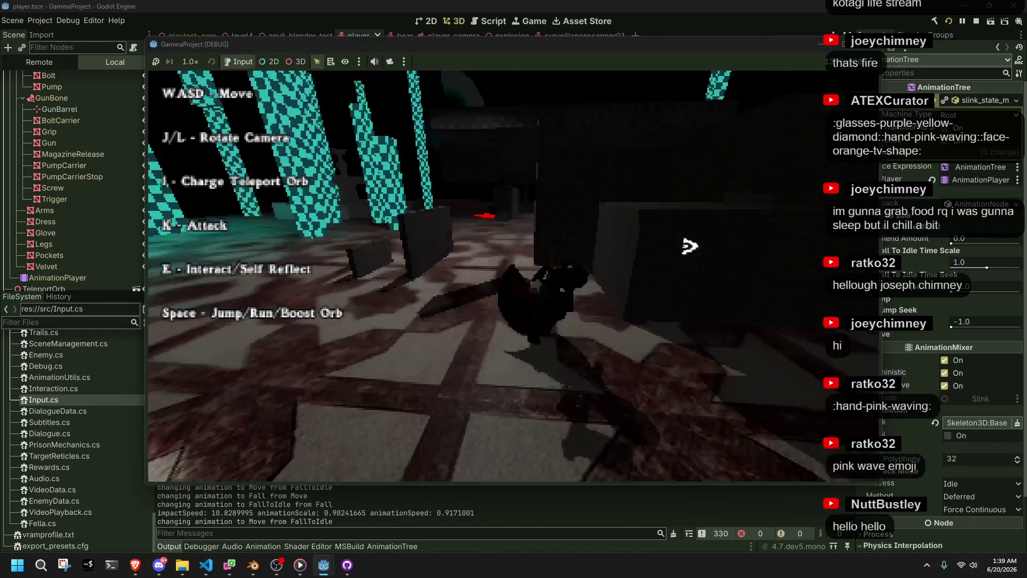
key(w)
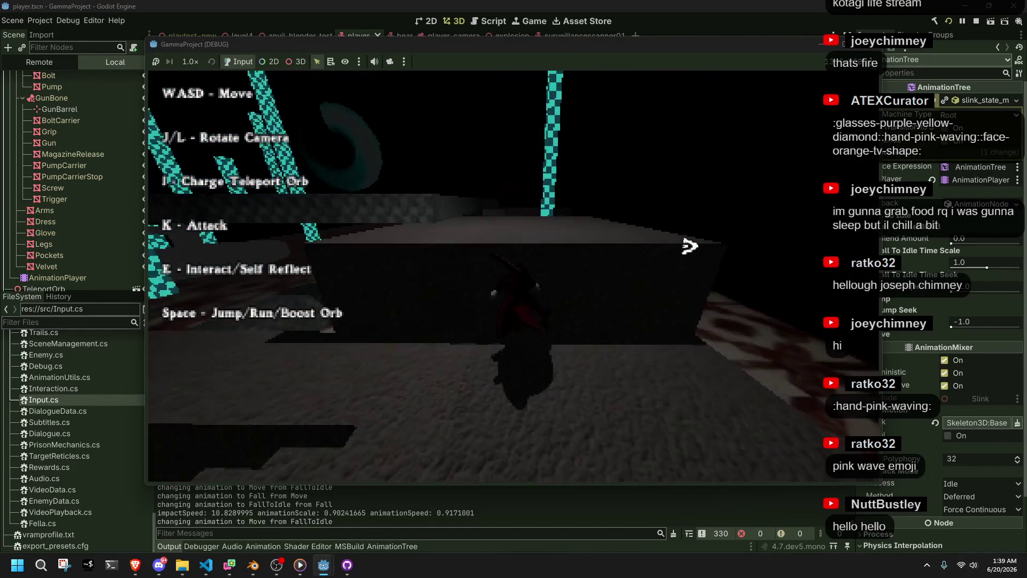
key(w)
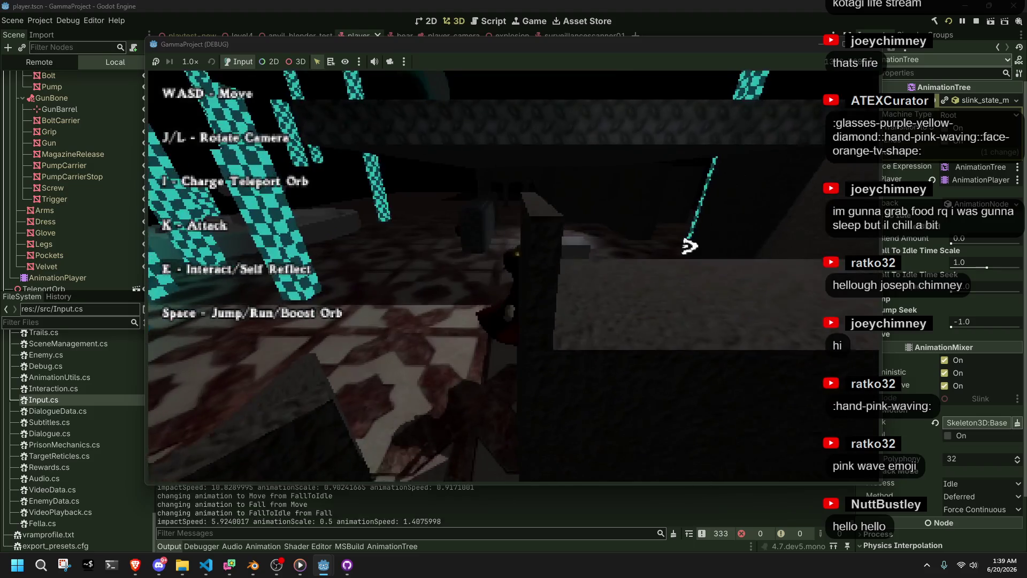
key(w)
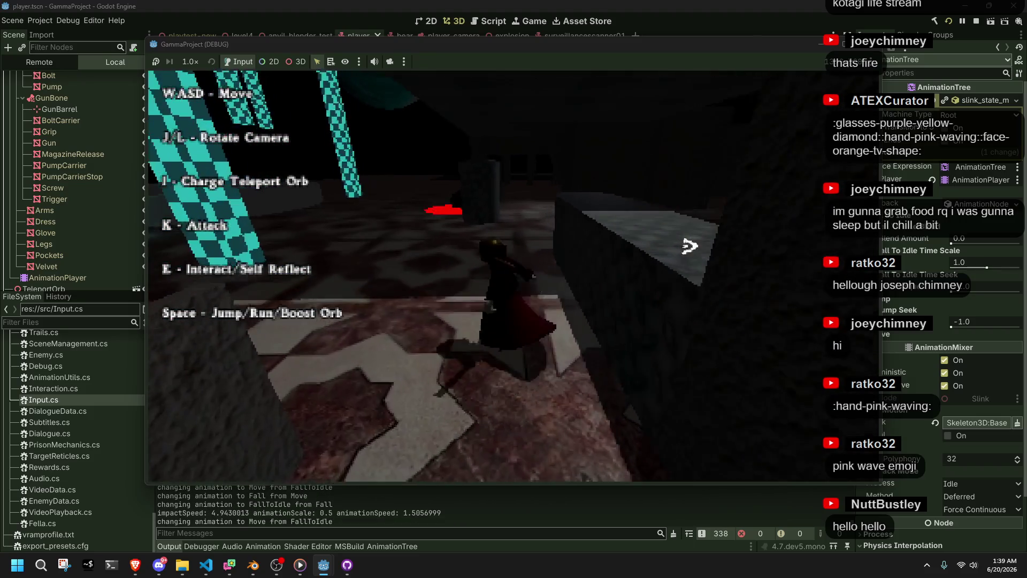
key(w)
key(w)
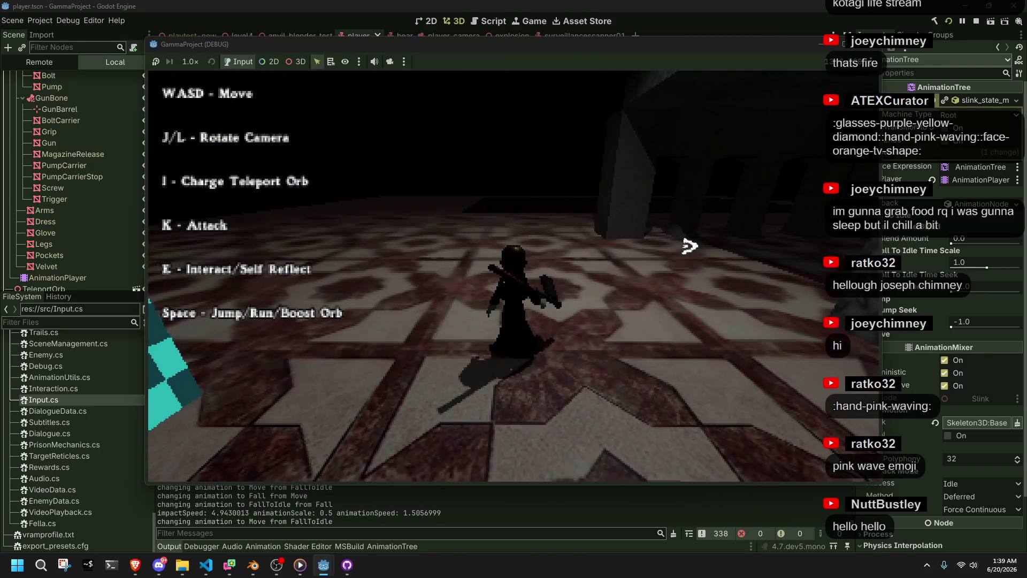
key(w)
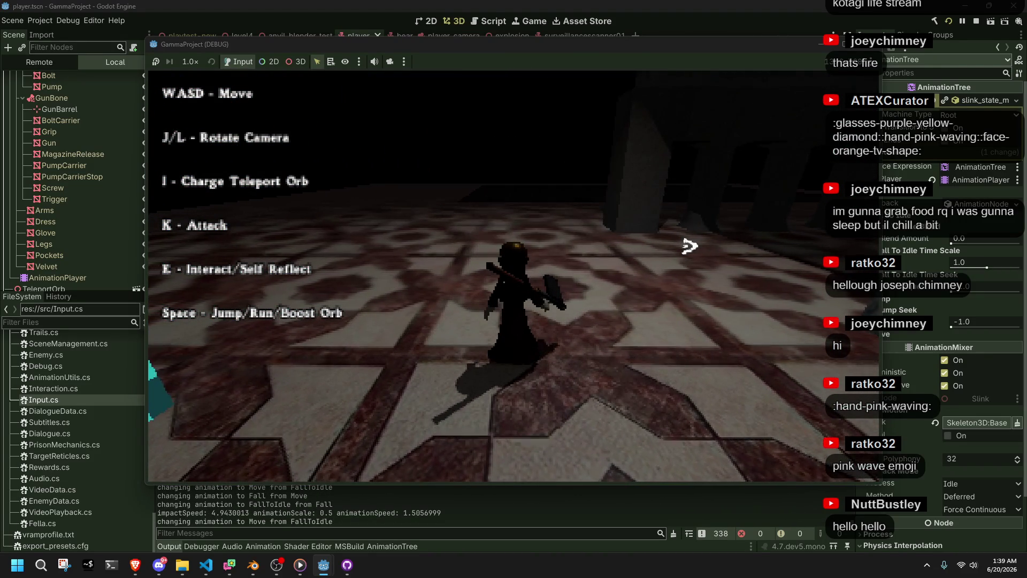
key(F8)
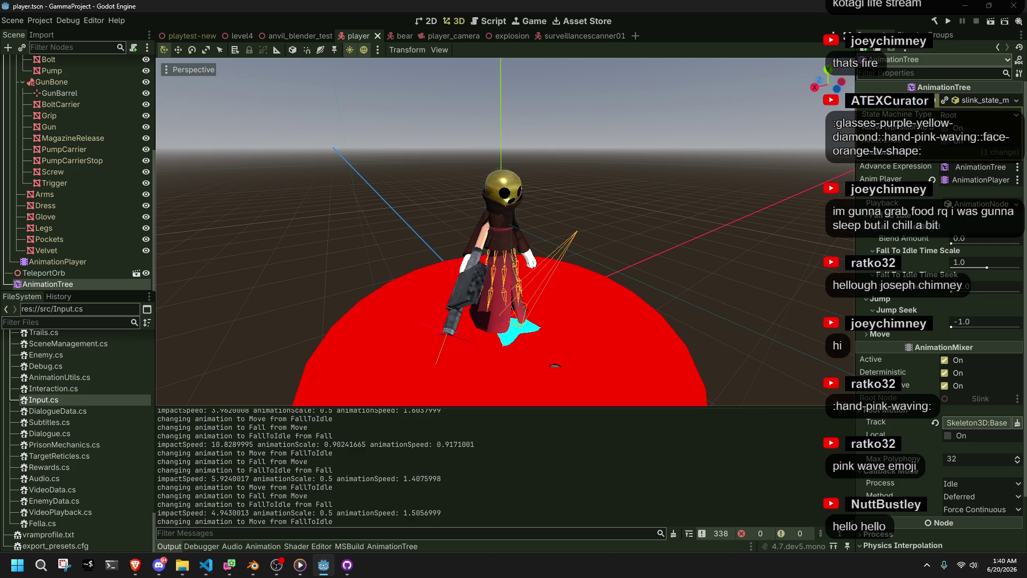
Multiply the camera look-ahead on line 914 by 4f after Y_FLAT and save Player.cs.
click(757, 276)
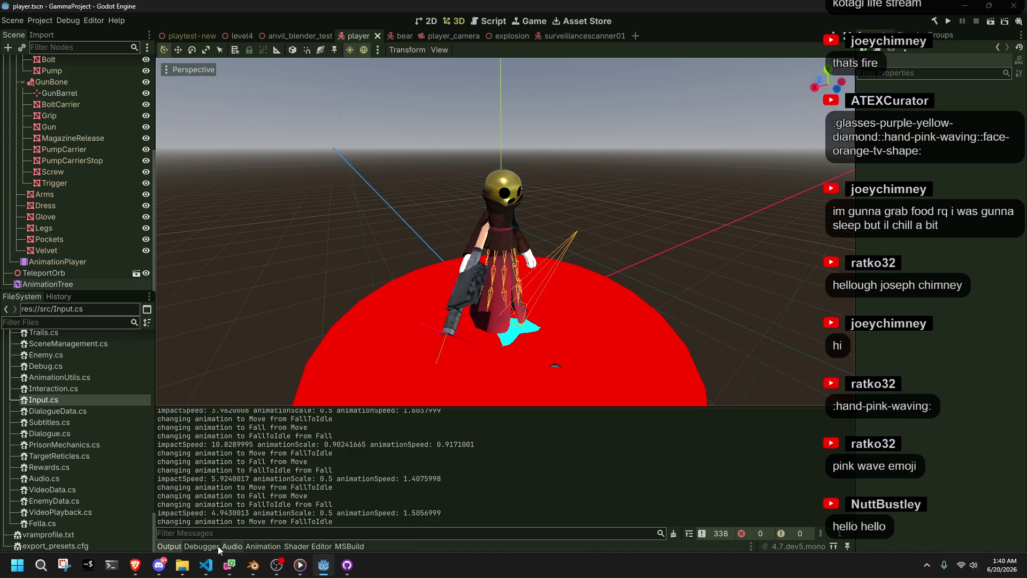
click(207, 565)
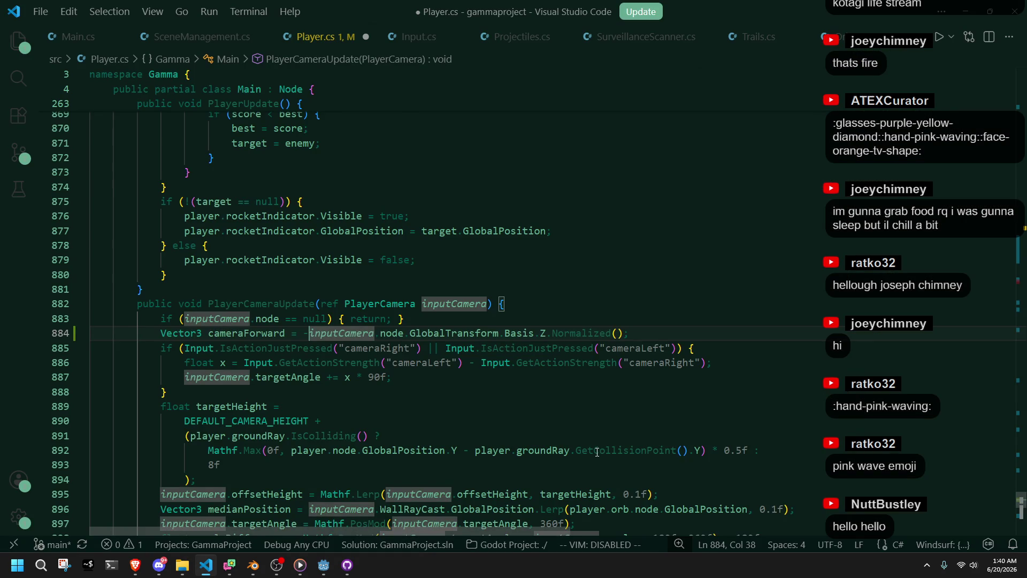
scroll(596, 452, down, 8)
scroll(596, 452, down, 2)
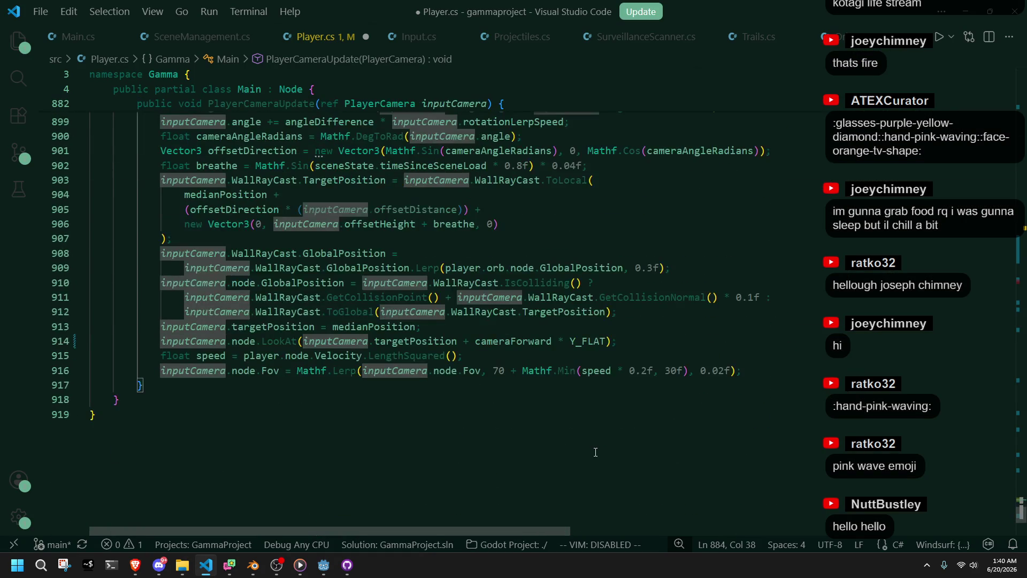
click(245, 341)
click(416, 337)
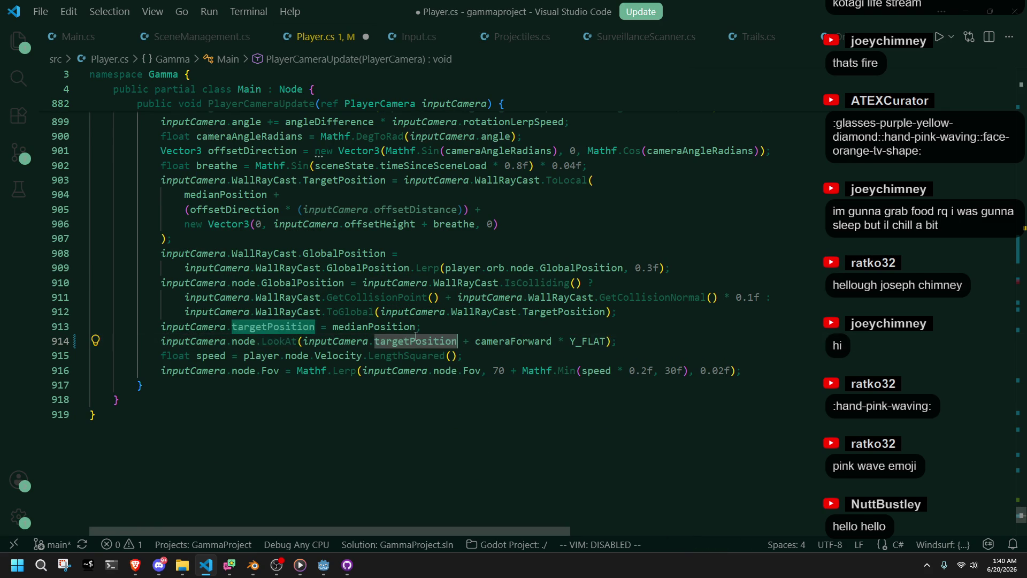
click(607, 342)
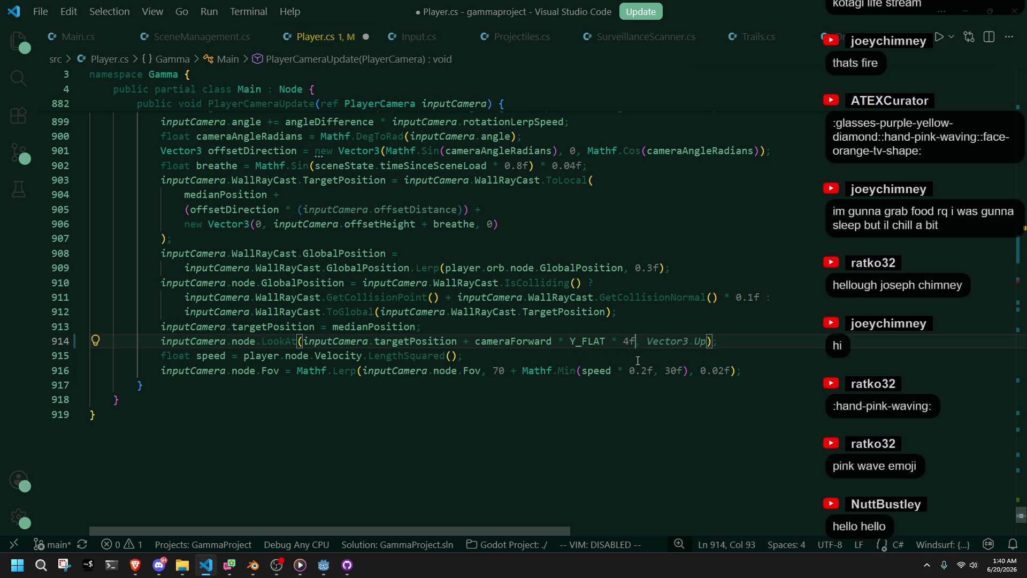
key(ctrl+s)
key(Down)
Switch to Godot and rebuild and run the game.
key(alt+Tab)
click(950, 22)
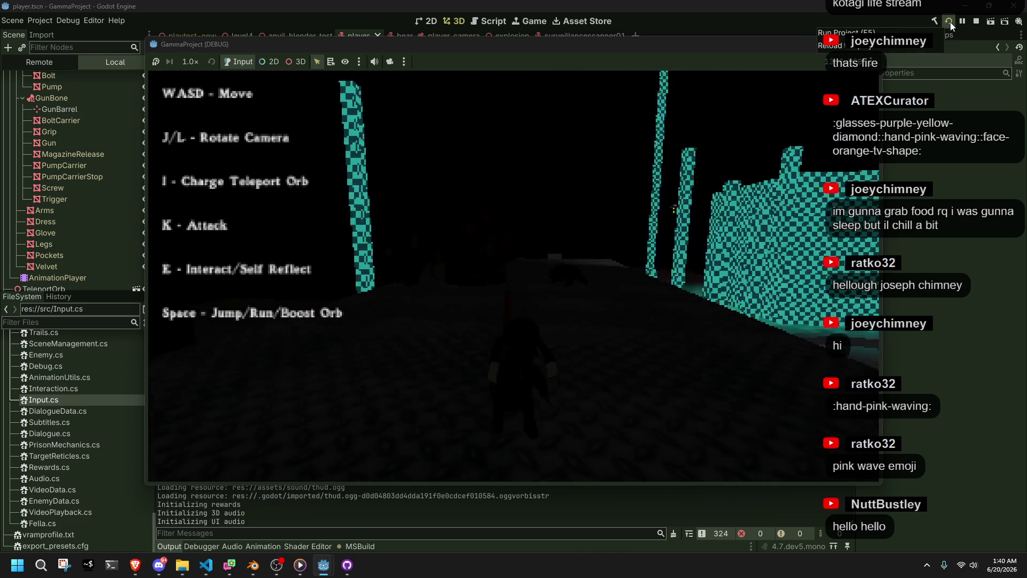
Walk and turn the player around the walls and pillars with W/J/L to check the camera, then stop the game with F8.
key(w)
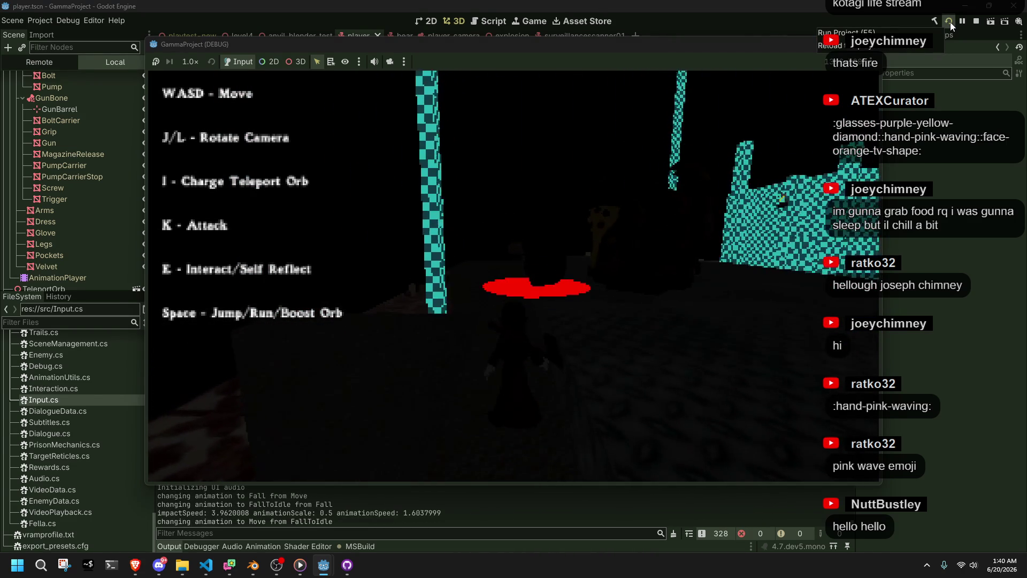
key(j)
key(j)
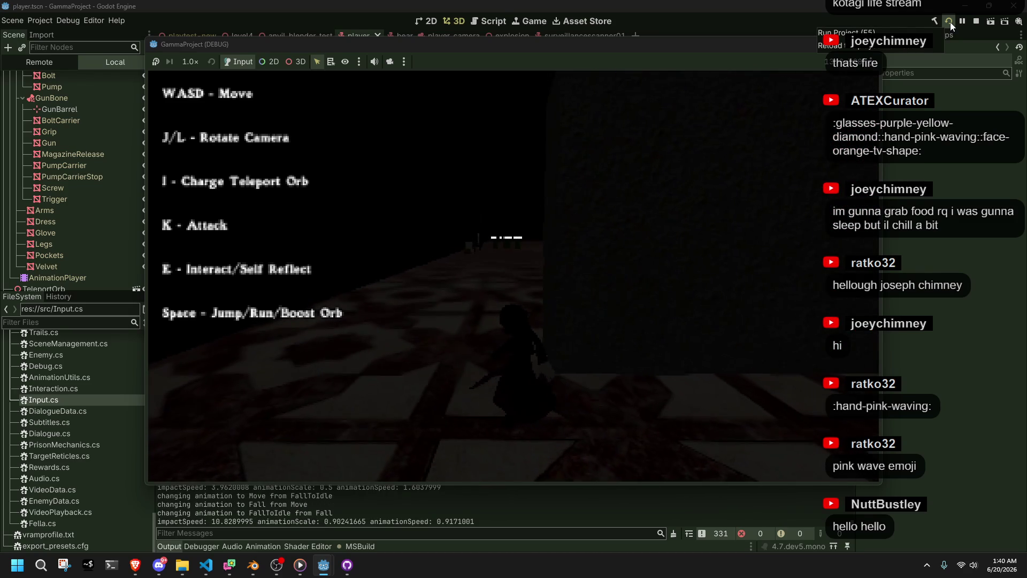
key(w)
key(j)
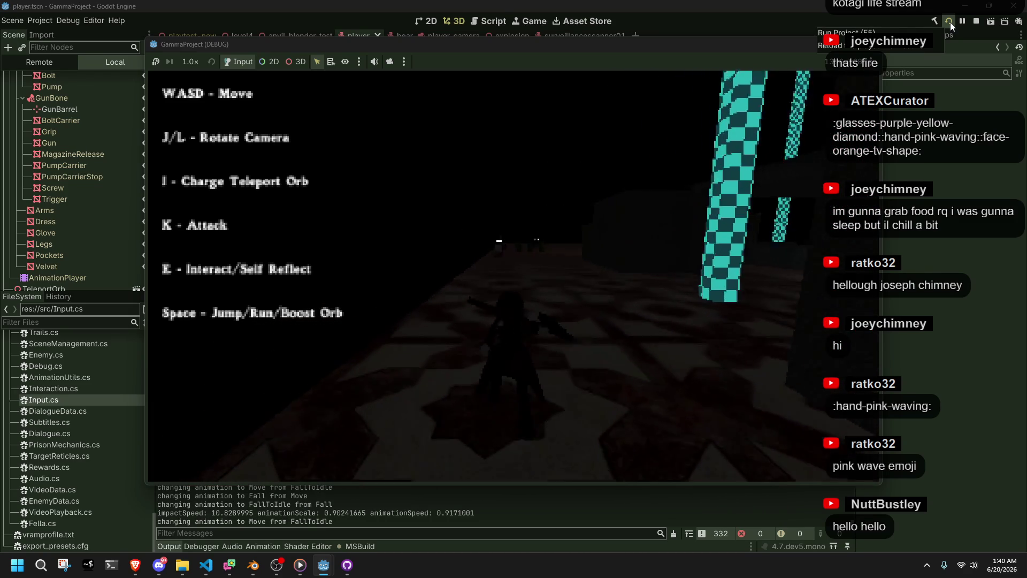
key(l)
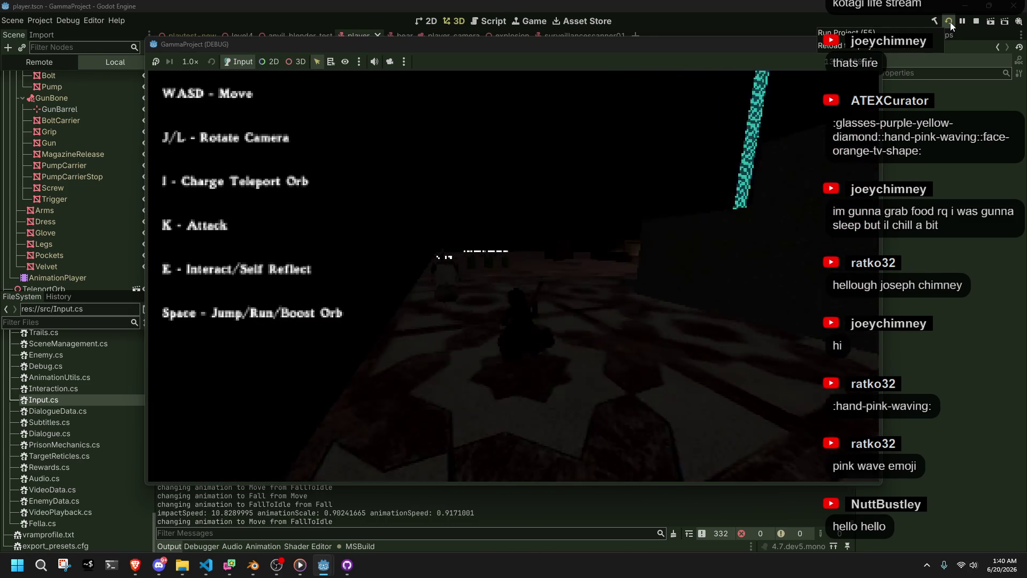
key(w)
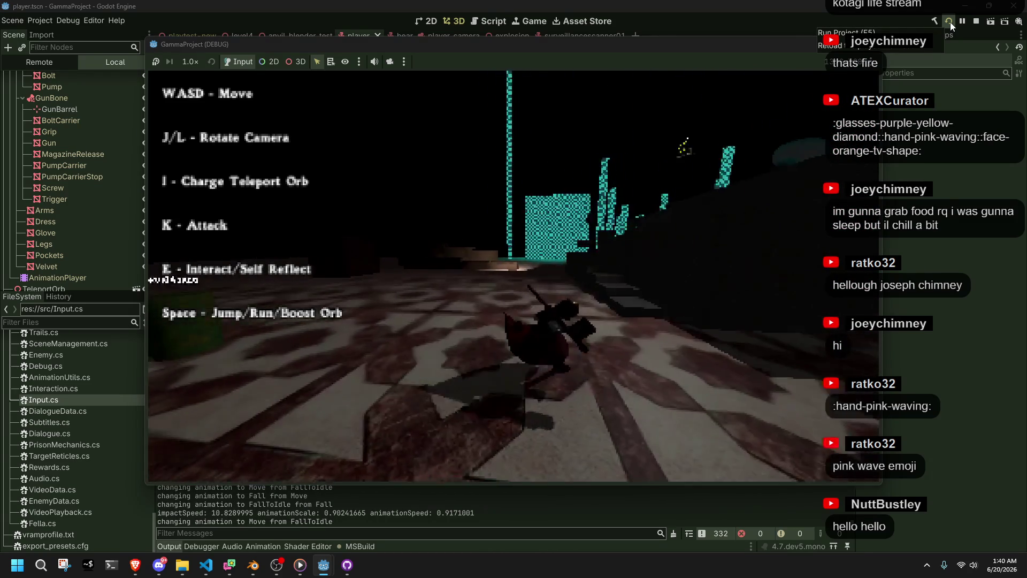
key(l)
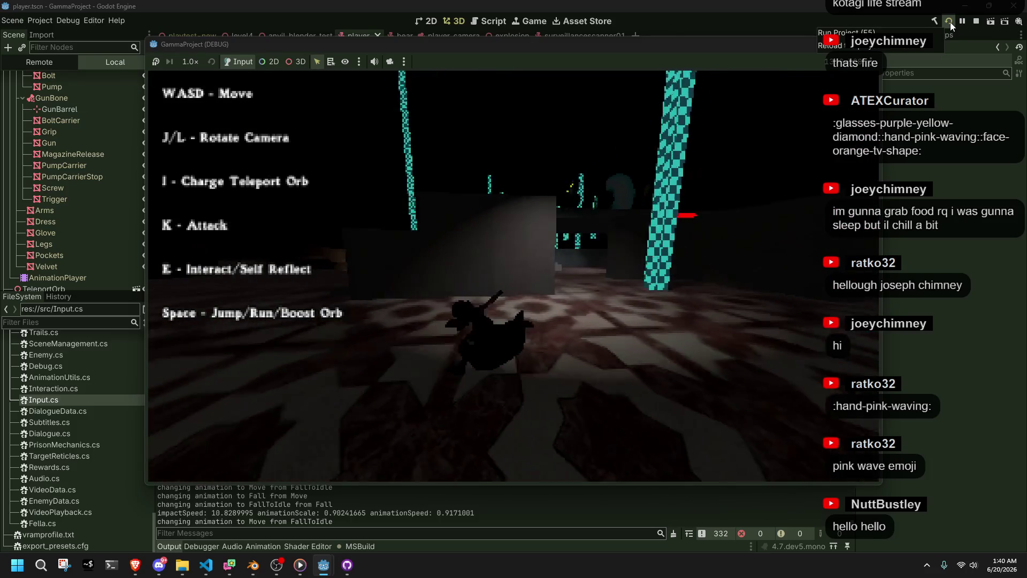
key(w)
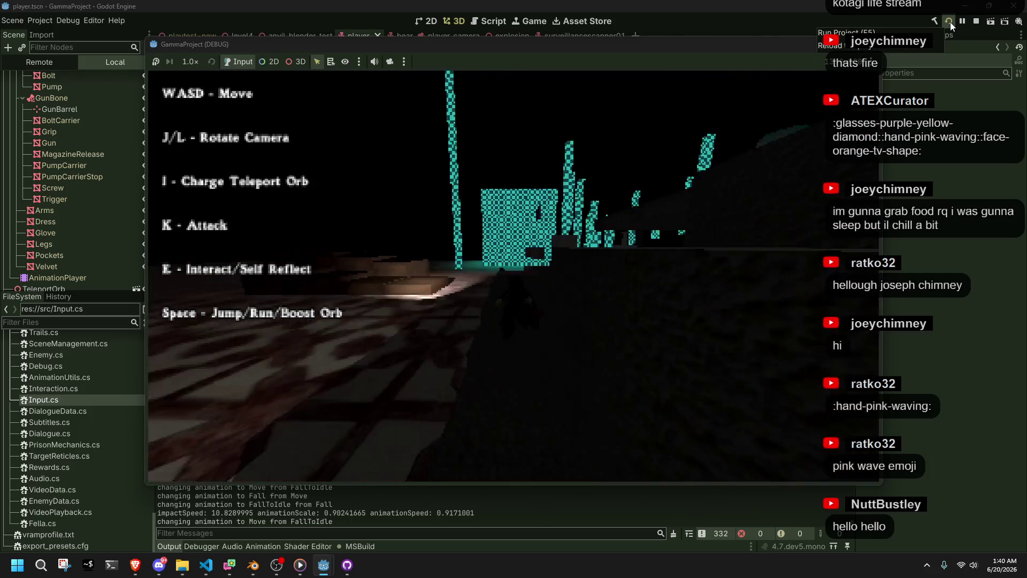
key(w)
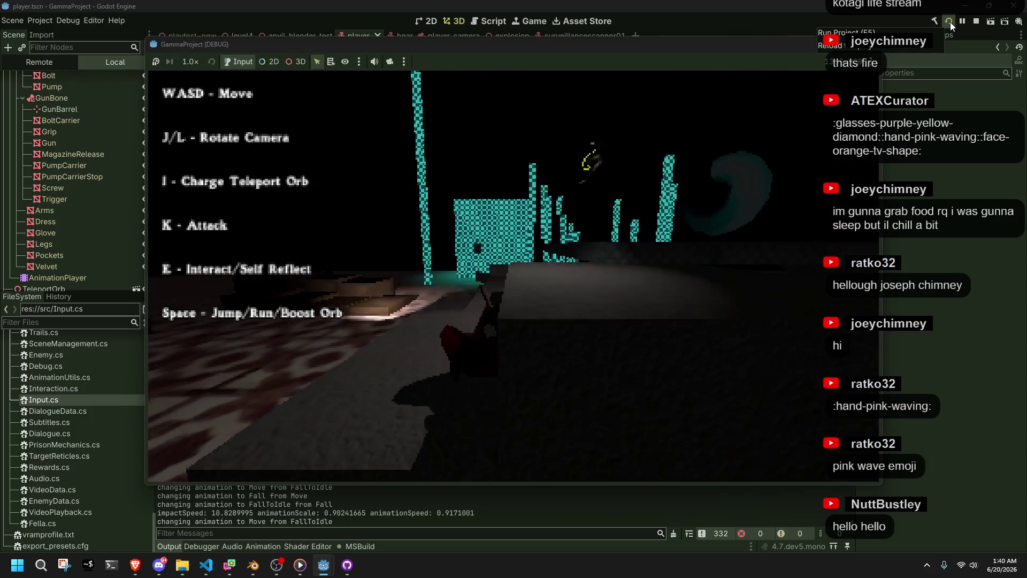
key(F8)
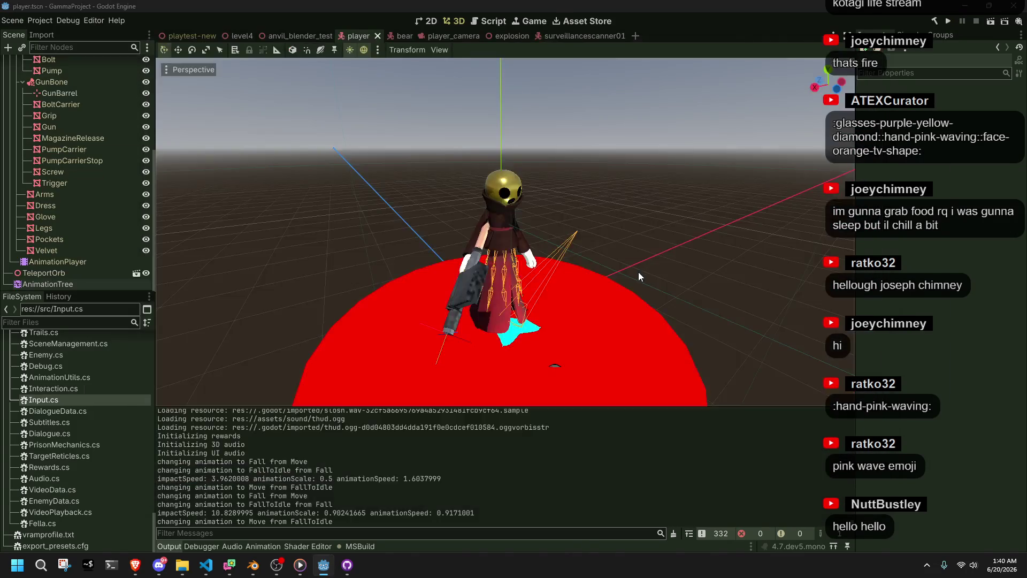
key(alt+Tab)
Replace cameraForward on line 914 with -player.node.GlobalTransform.Basis.Z and save Player.cs.
double_click(512, 341)
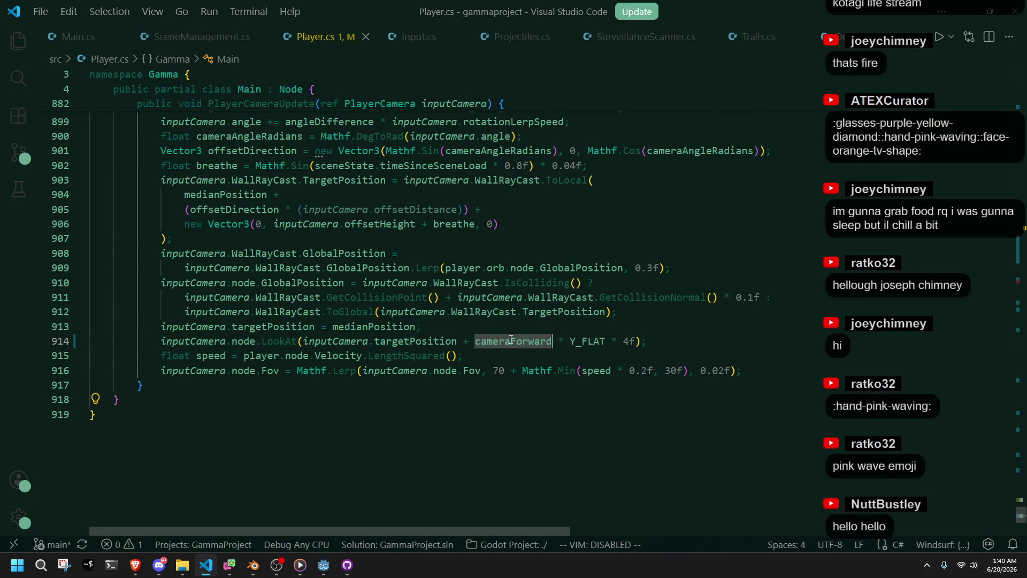
key(BackSpace)
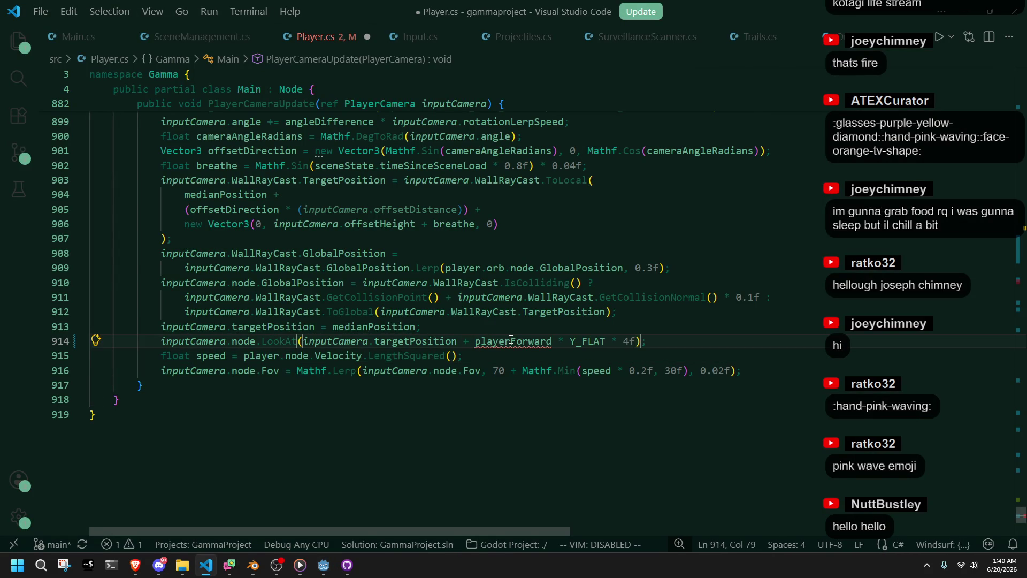
text(.)
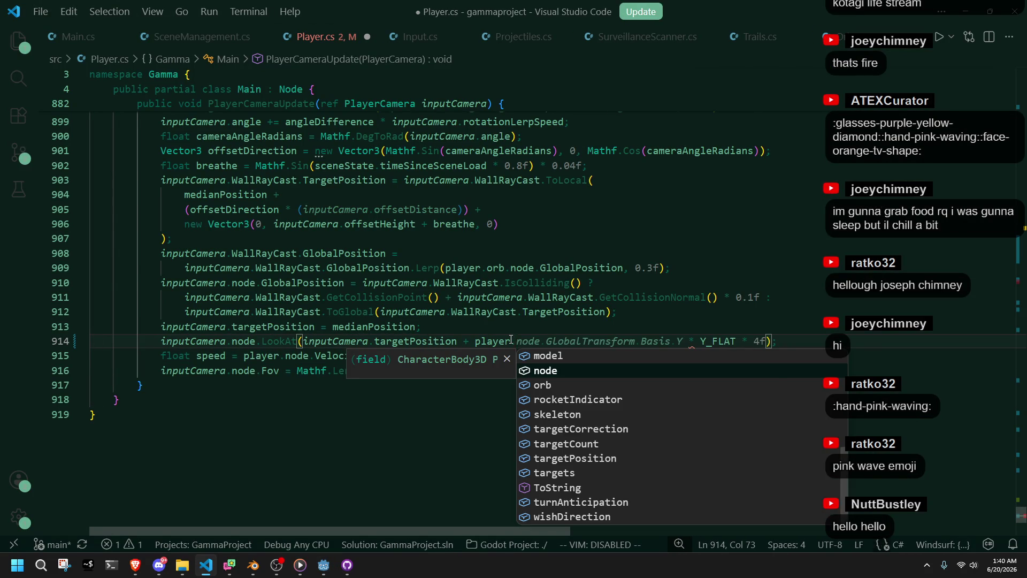
key(Tab)
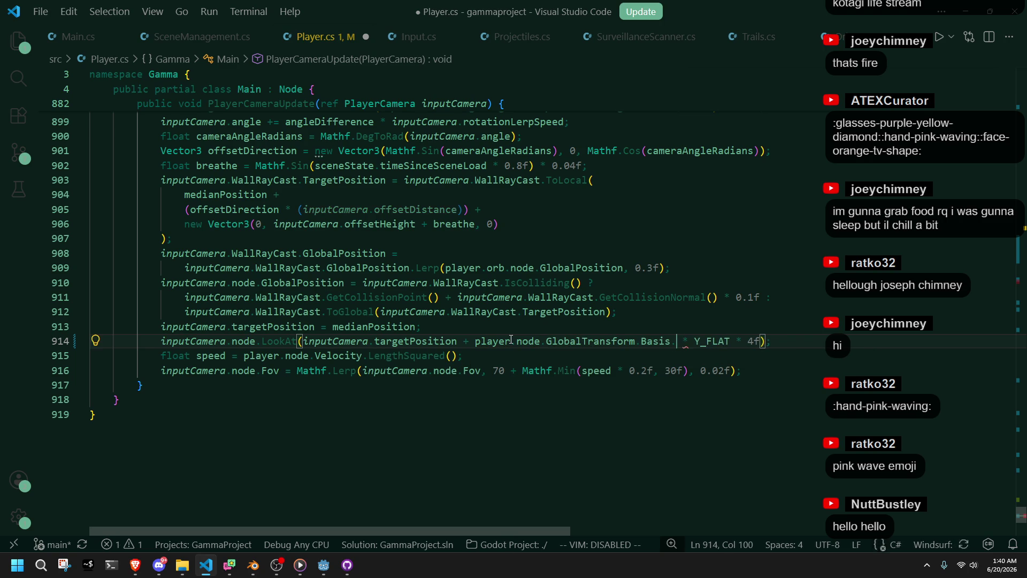
text(Z)
click(480, 341)
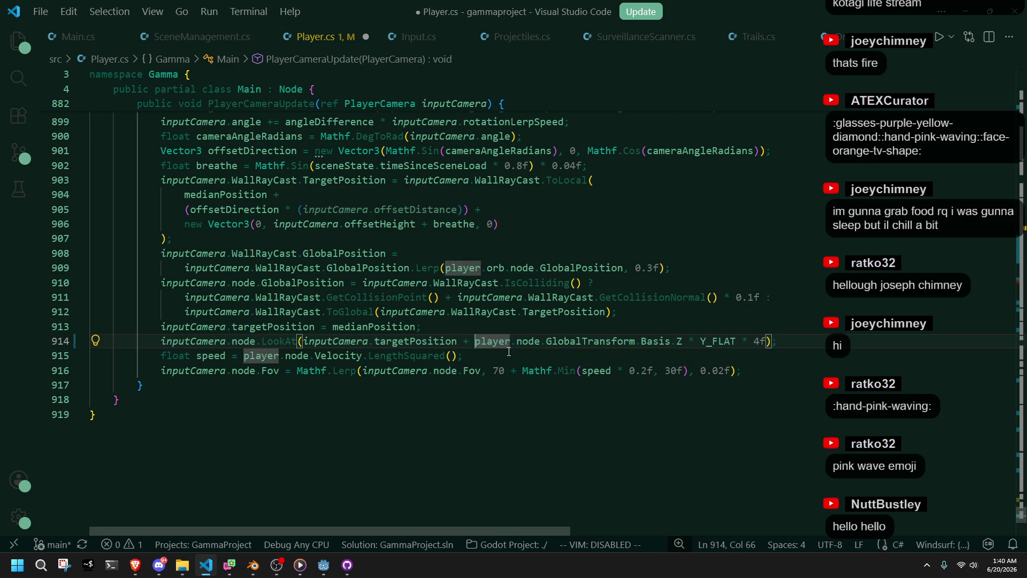
text(-)
key(ctrl+s)
click(116, 399)
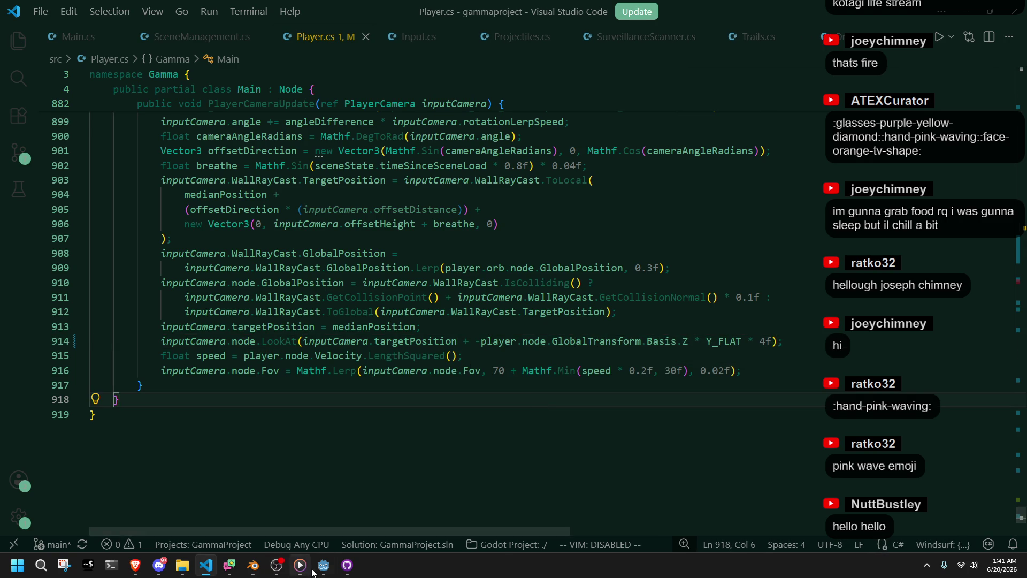
Switch to Godot and build and launch the game.
click(320, 570)
click(948, 20)
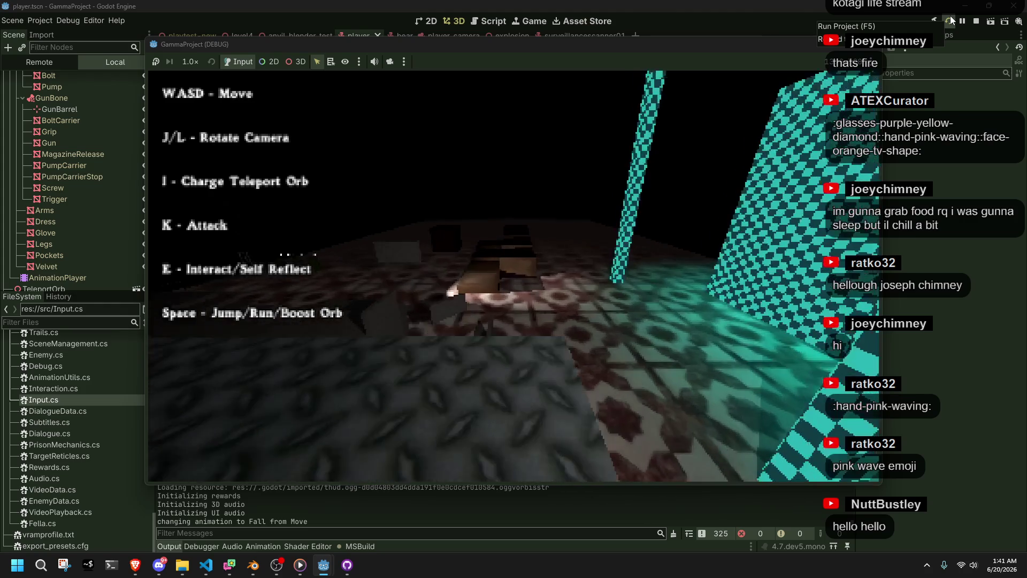
Stop the running game and return to Player.cs in the code editor.
click(951, 19)
key(alt+Tab)
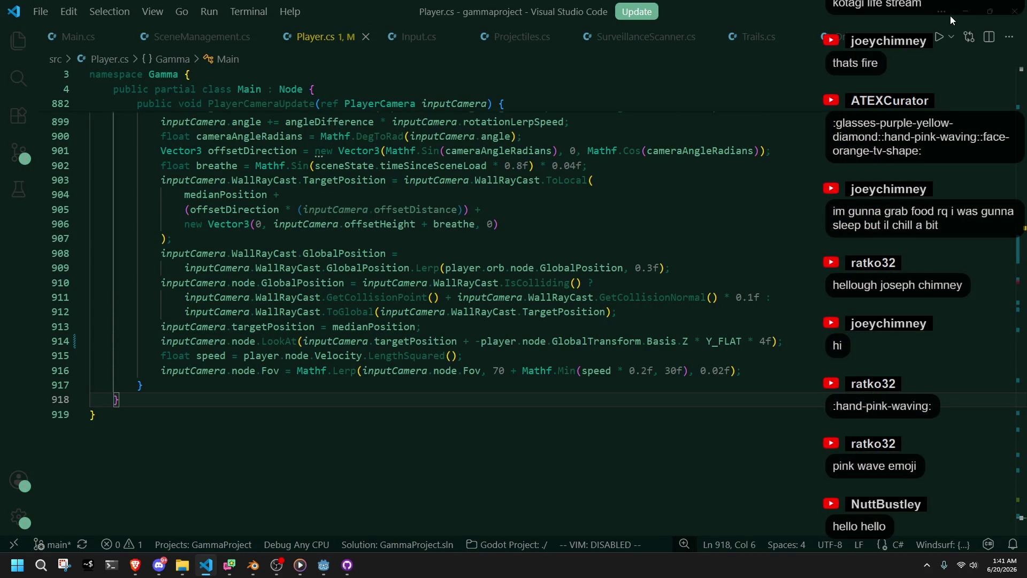
Undo line 914 back to the cameraForward version, then switch to Main.cs.
key(ctrl+z)
key(ctrl+z)
key(ctrl+z)
key(ctrl+z)
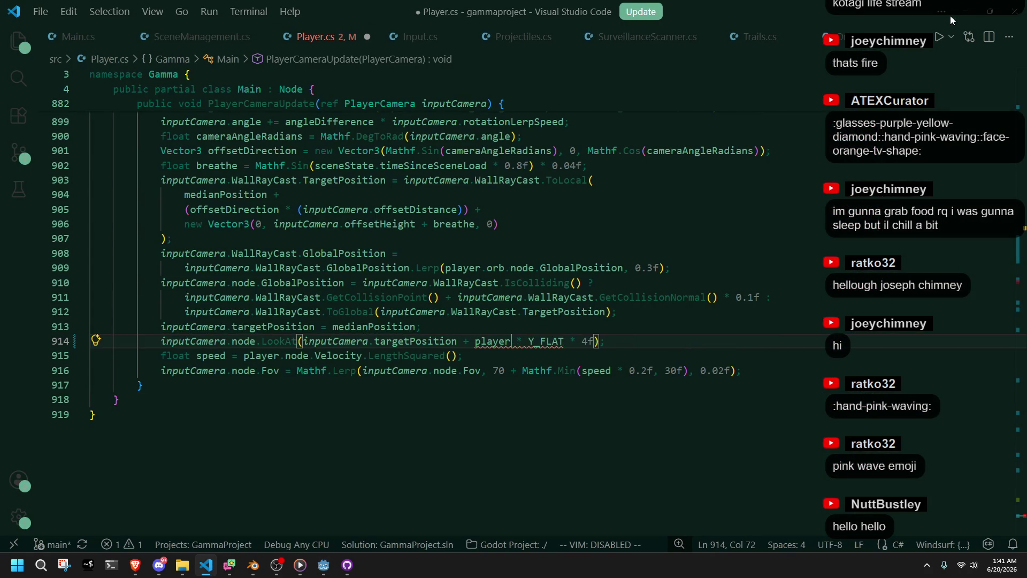
key(ctrl+z)
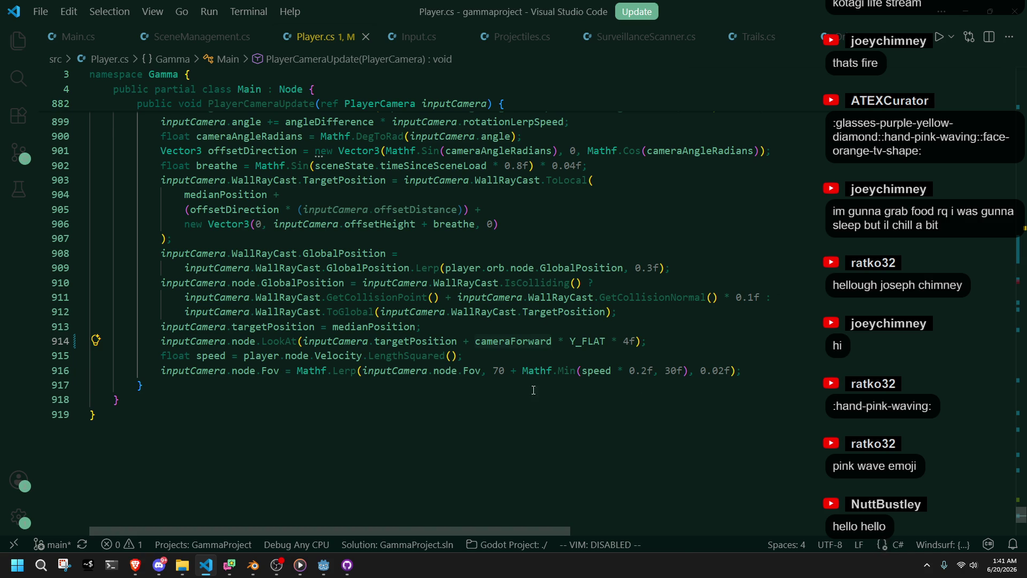
click(73, 37)
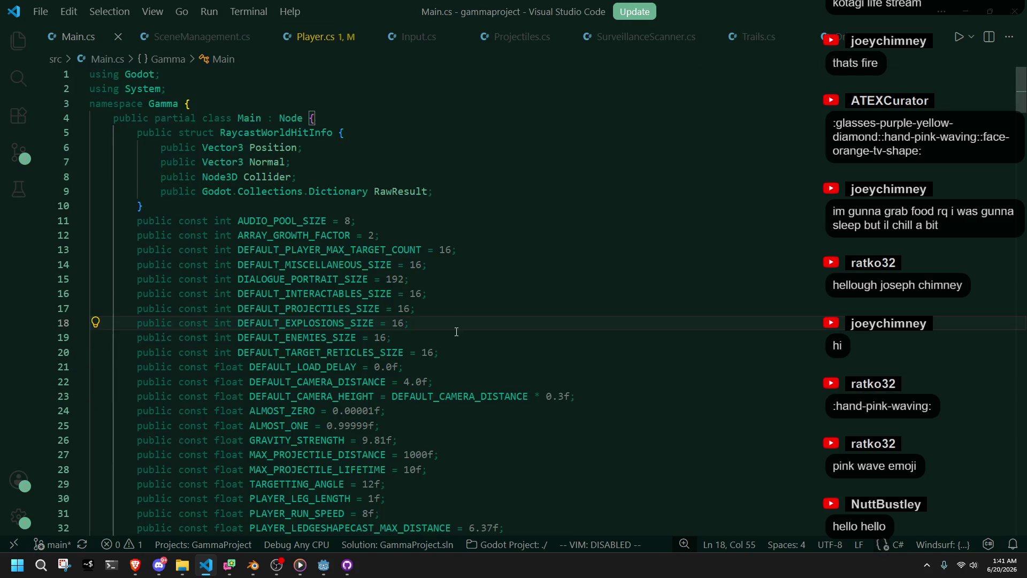
scroll(456, 331, down, 4)
scroll(456, 331, down, 1)
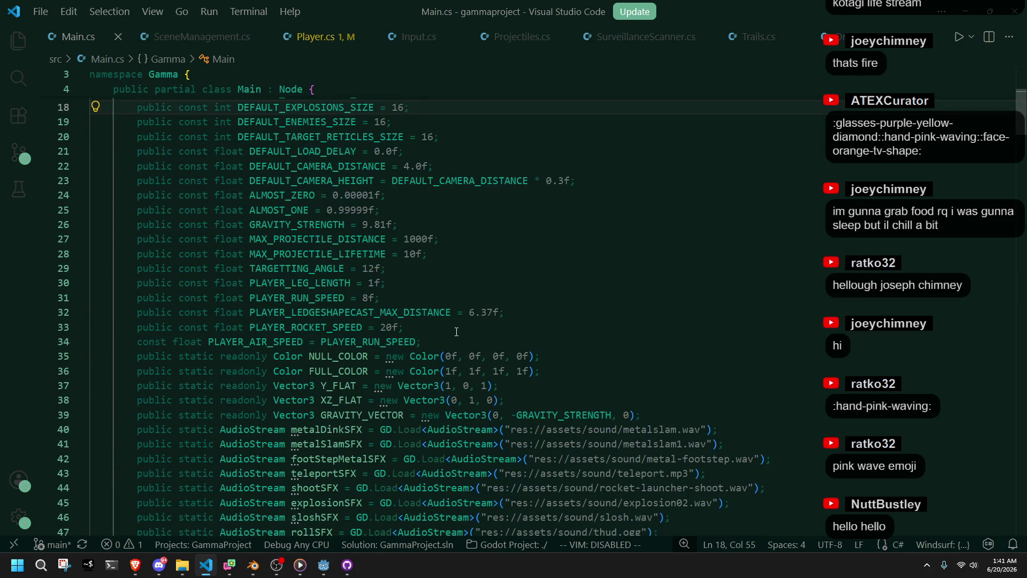
scroll(456, 332, up, 4)
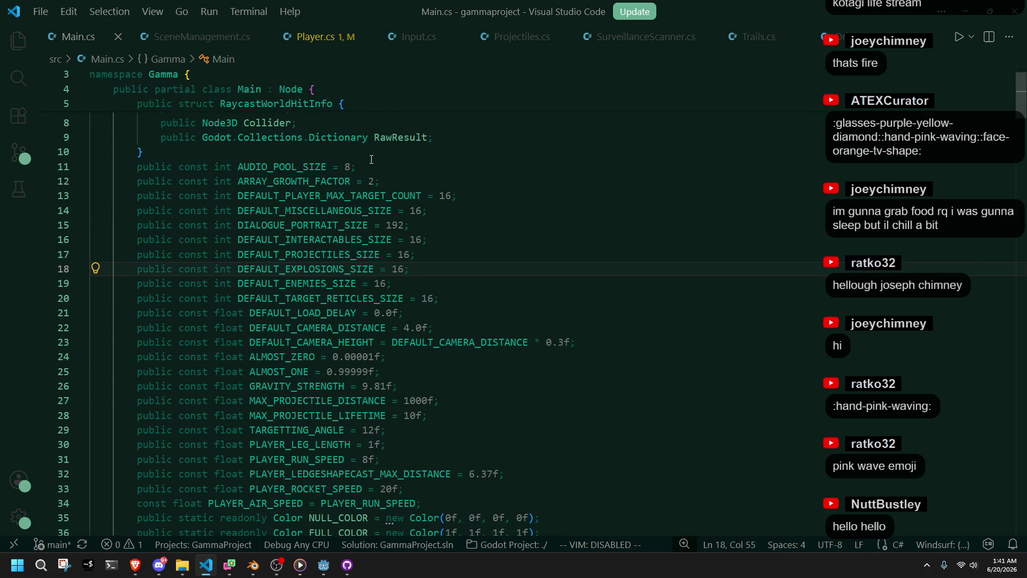
Return to Player.cs and review the uses of inputCamera, targetPosition and medianPosition in PlayerCameraUpdate.
click(242, 37)
click(325, 38)
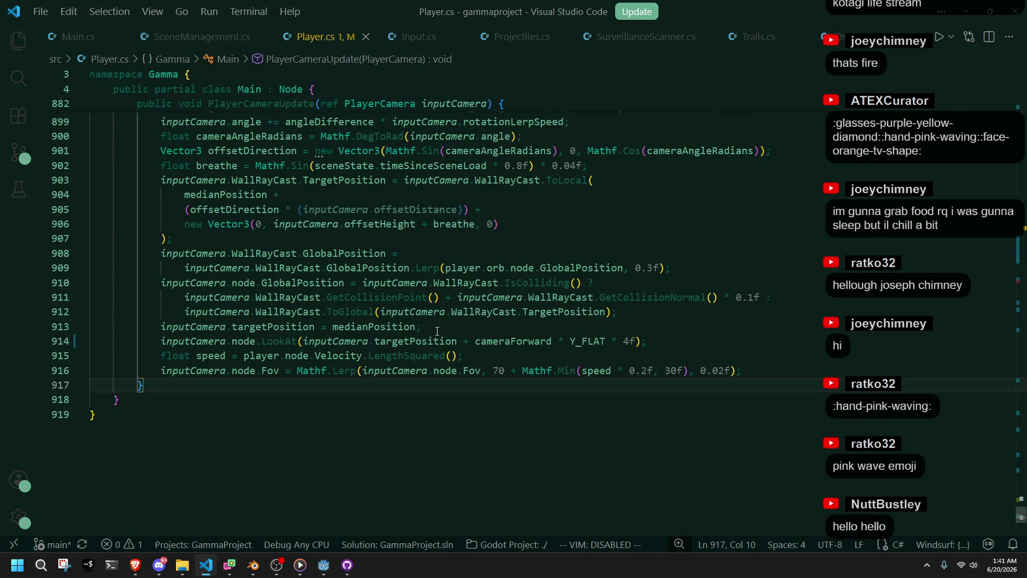
click(339, 342)
click(402, 341)
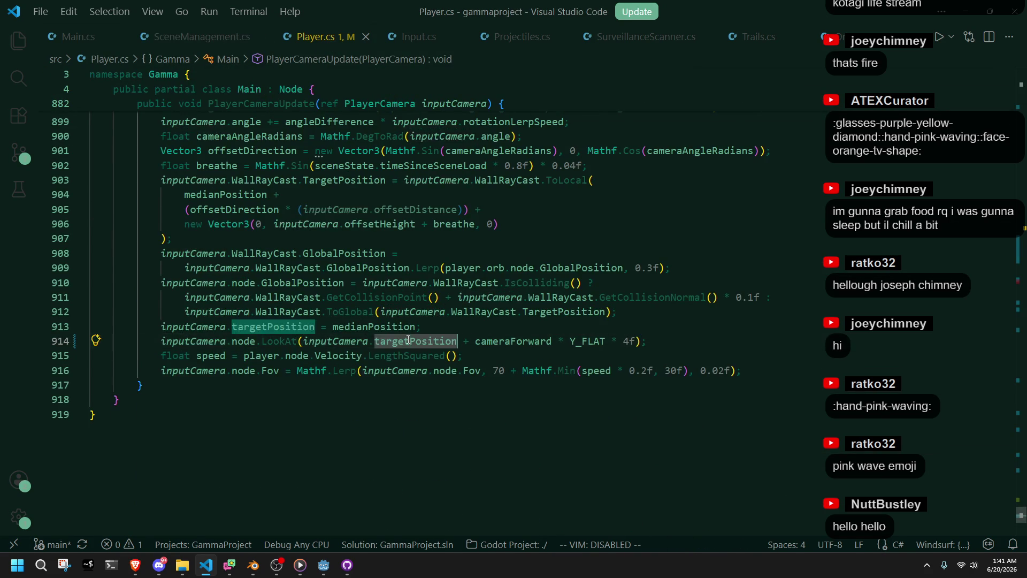
scroll(411, 340, up, 5)
scroll(411, 340, down, 2)
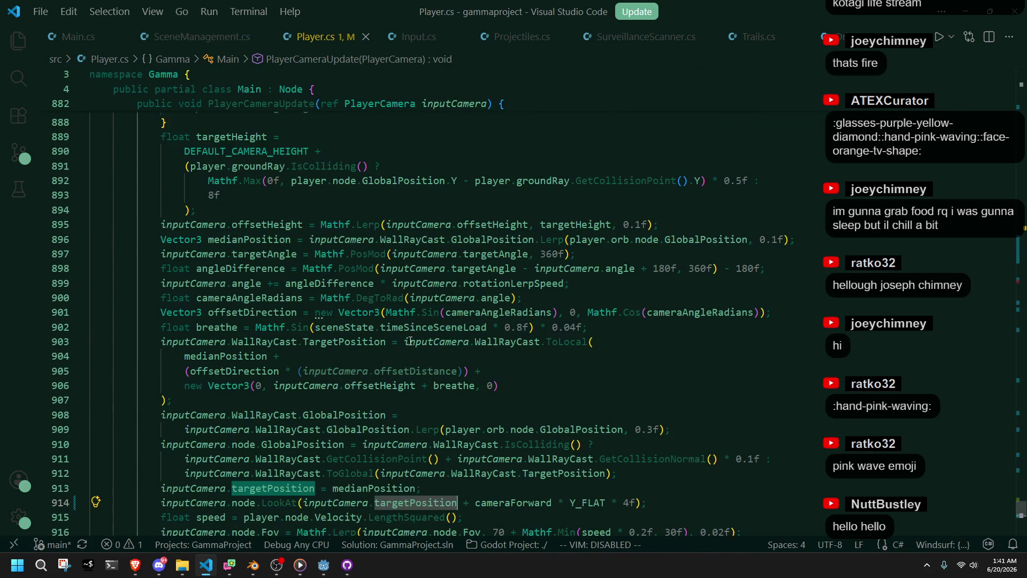
click(364, 486)
mouse_move(374, 488)
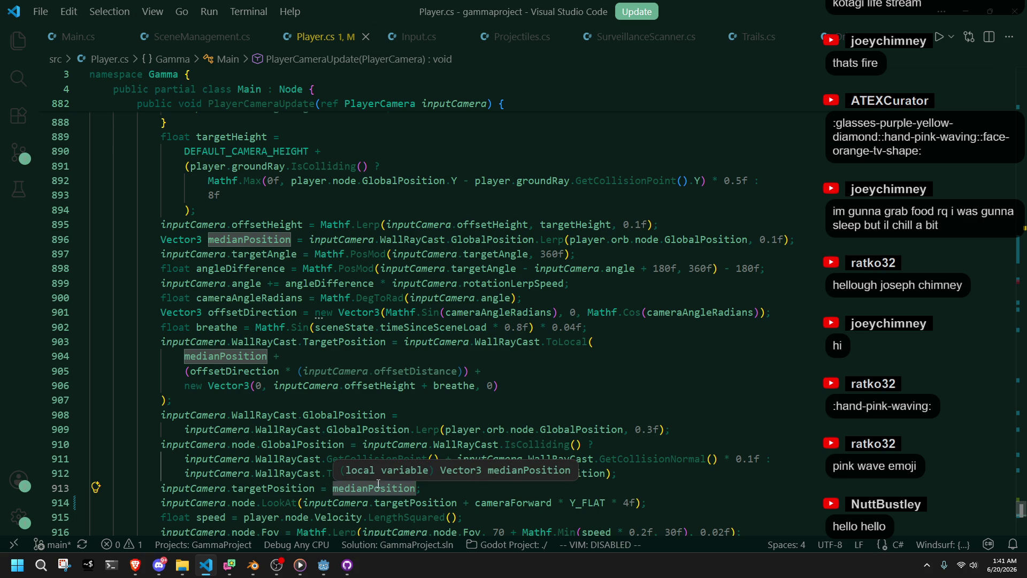
click(621, 521)
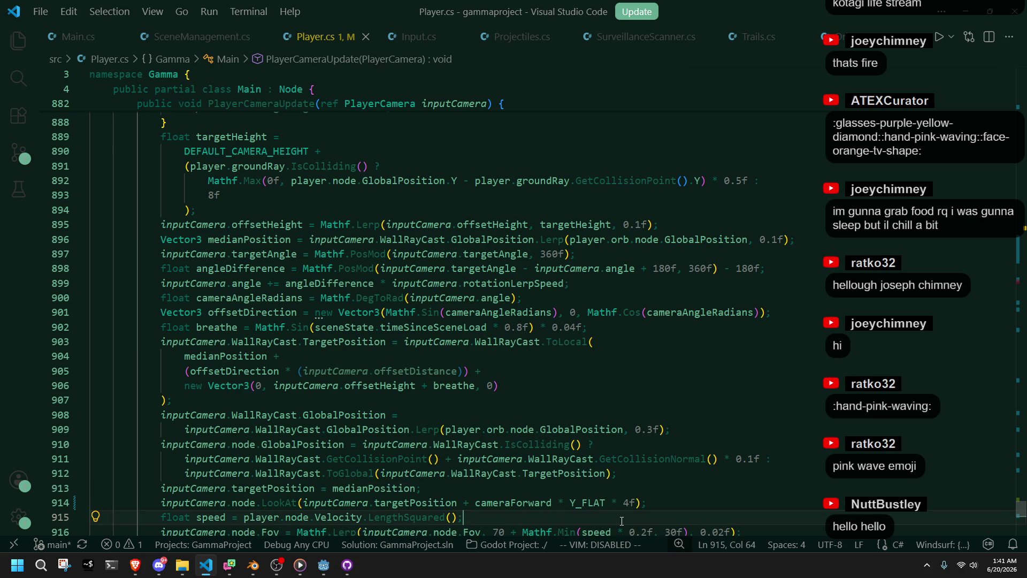
Inspect cameraForward and targetAngle, then select the '+ cameraForward * Y_FLAT * 4f' term on line 914.
click(494, 499)
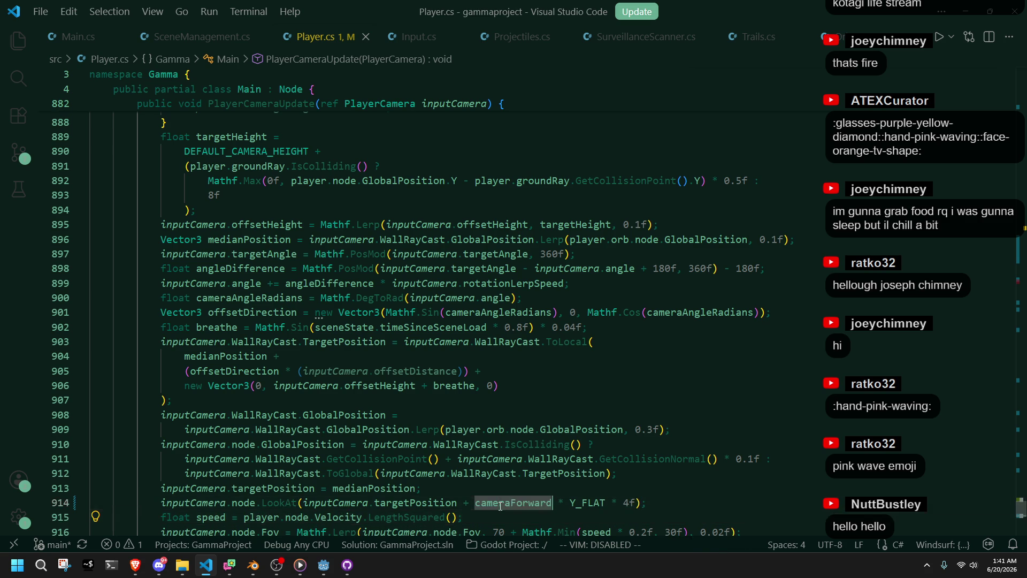
key(Up)
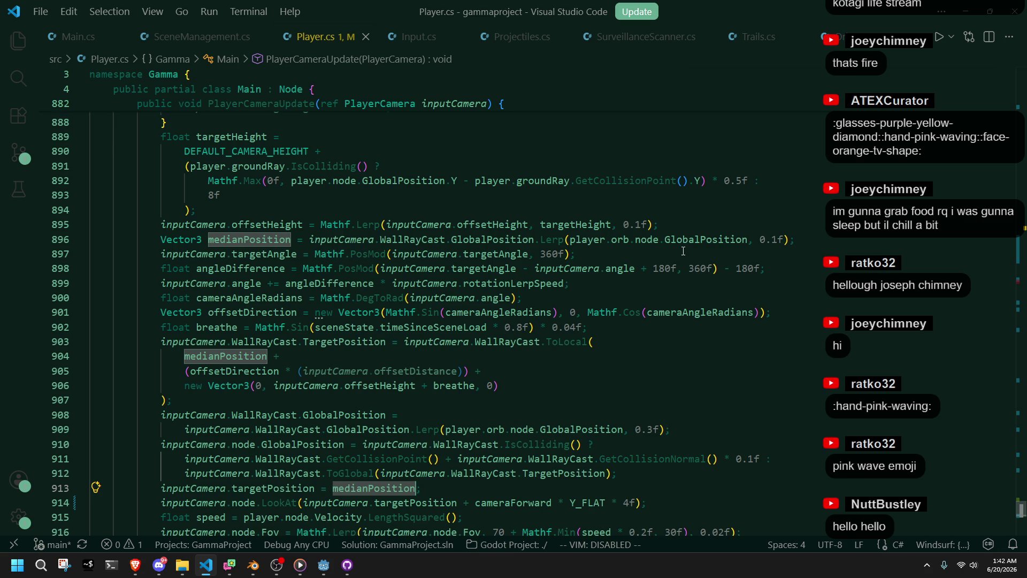
click(683, 251)
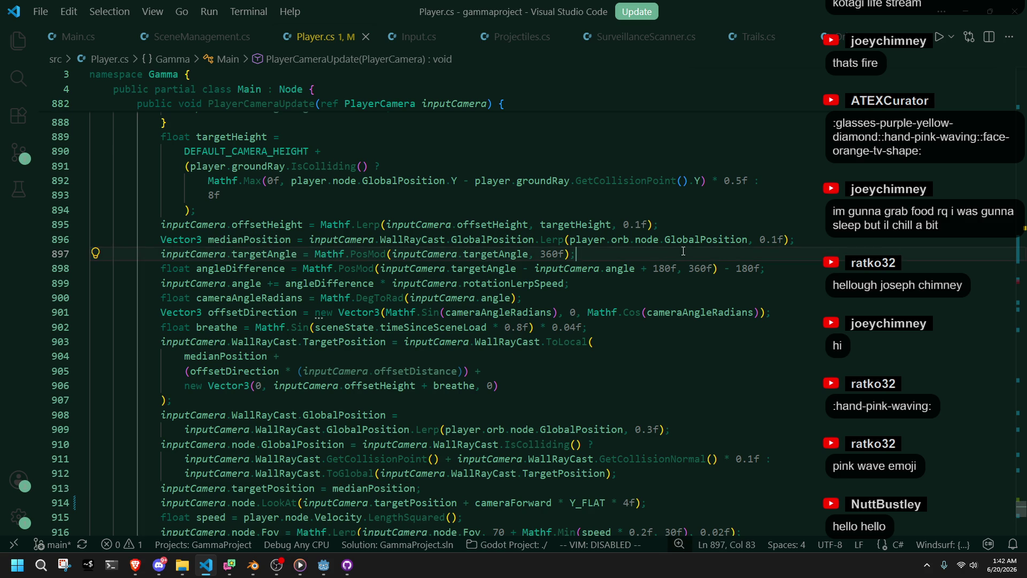
click(465, 502)
shift+click(635, 502)
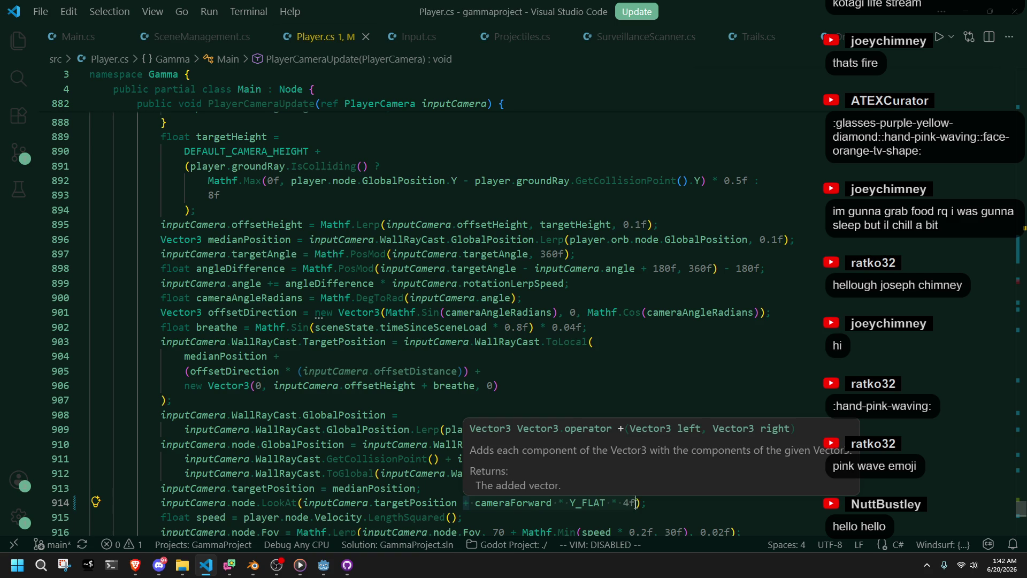
Copy the cameraForward offset term and paste it into line 896.
key(ctrl+c)
click(750, 244)
key(ctrl+v)
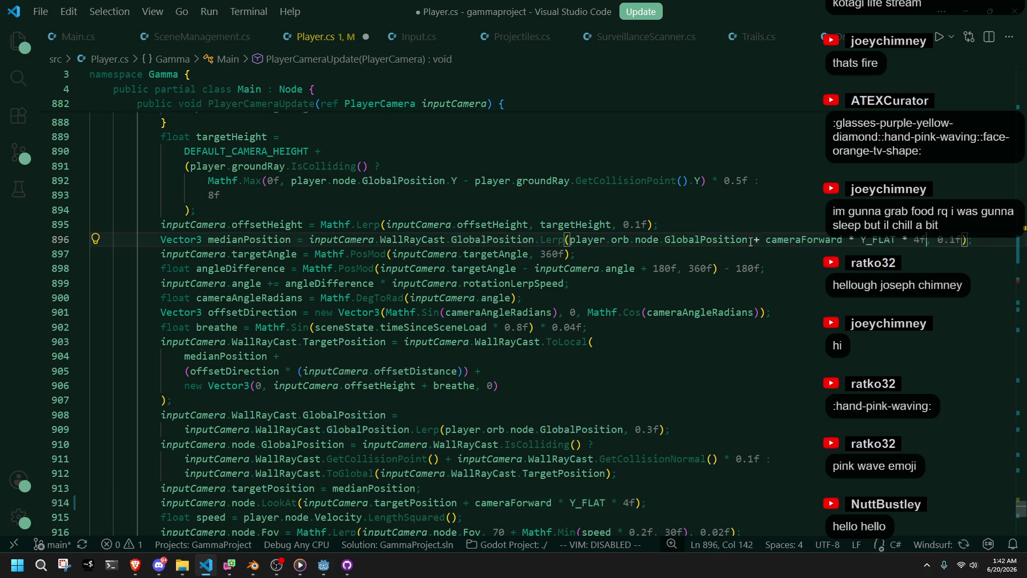
click(837, 345)
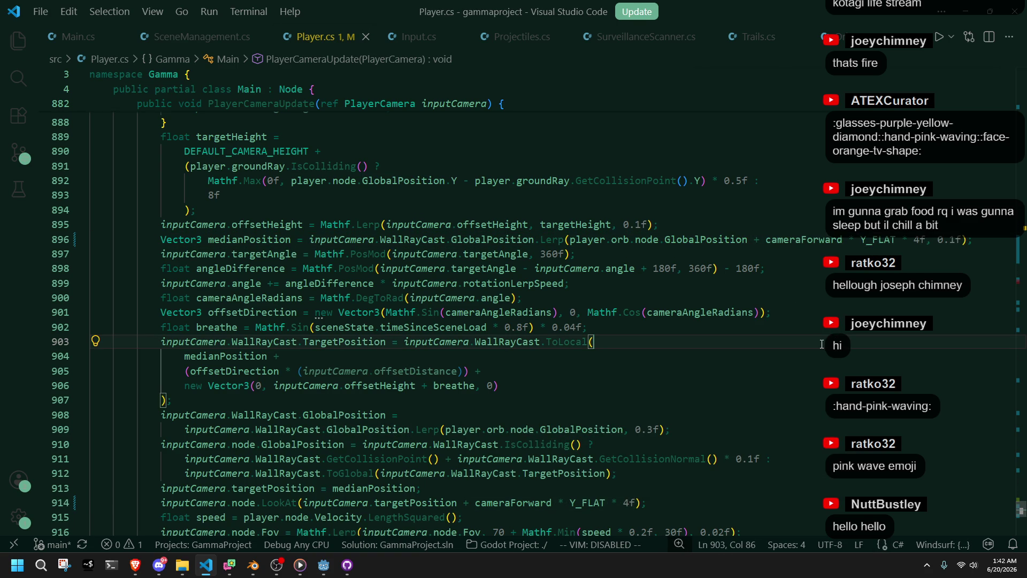
Delete the forward offset from the LookAt target on line 914, then build and run the game in Godot.
drag(634, 503, 463, 503)
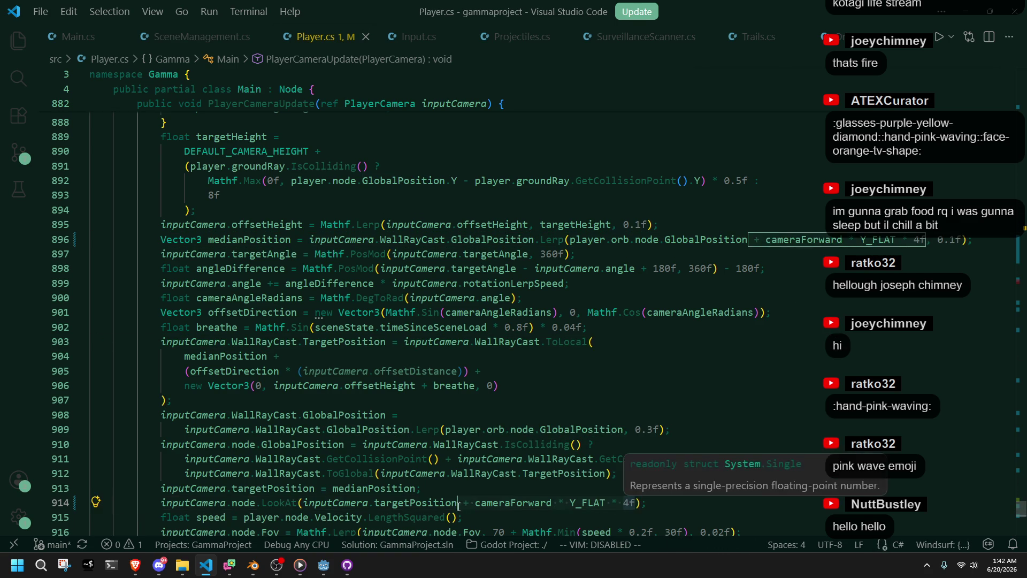
key(BackSpace)
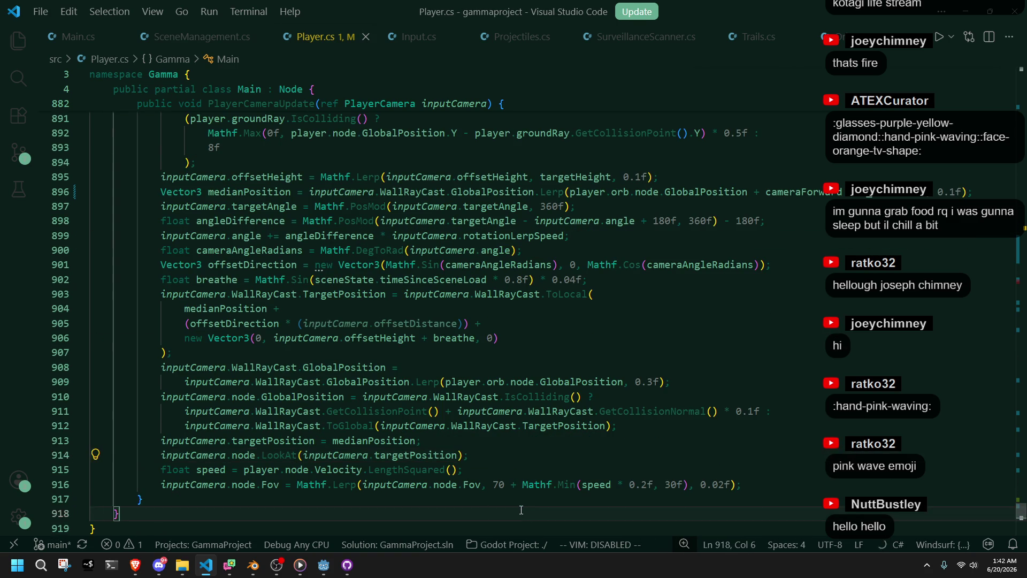
key(alt+Tab)
click(948, 25)
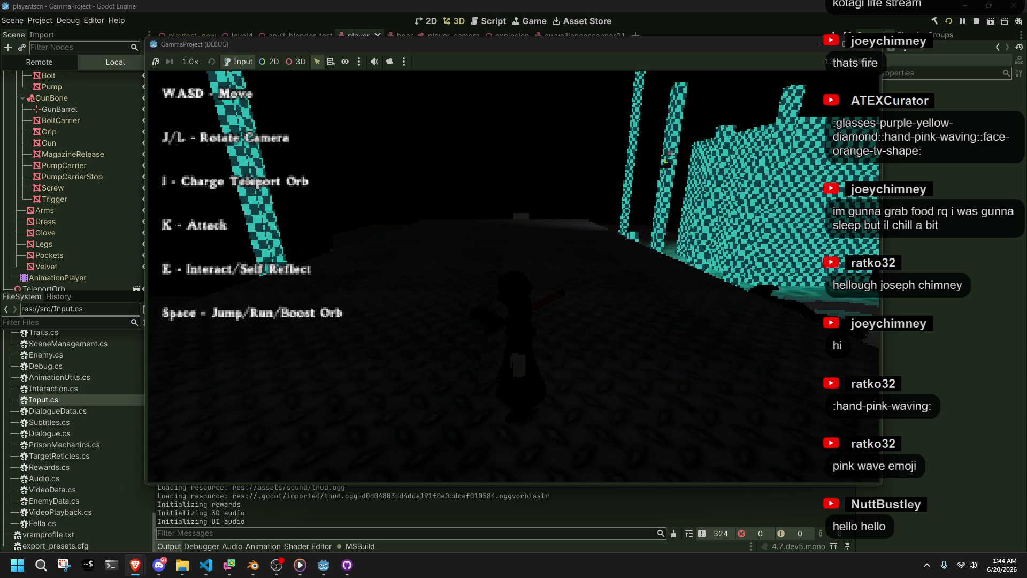
Rotate the camera with J/L and walk toward the checkered wall, then stop the game and return to the code editor.
key(j)
key(l)
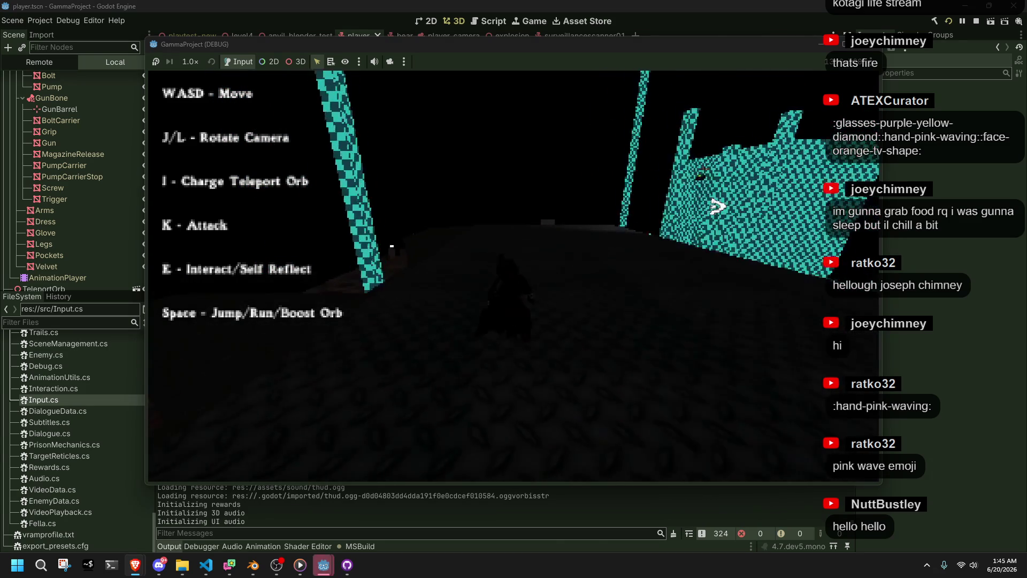
key(l)
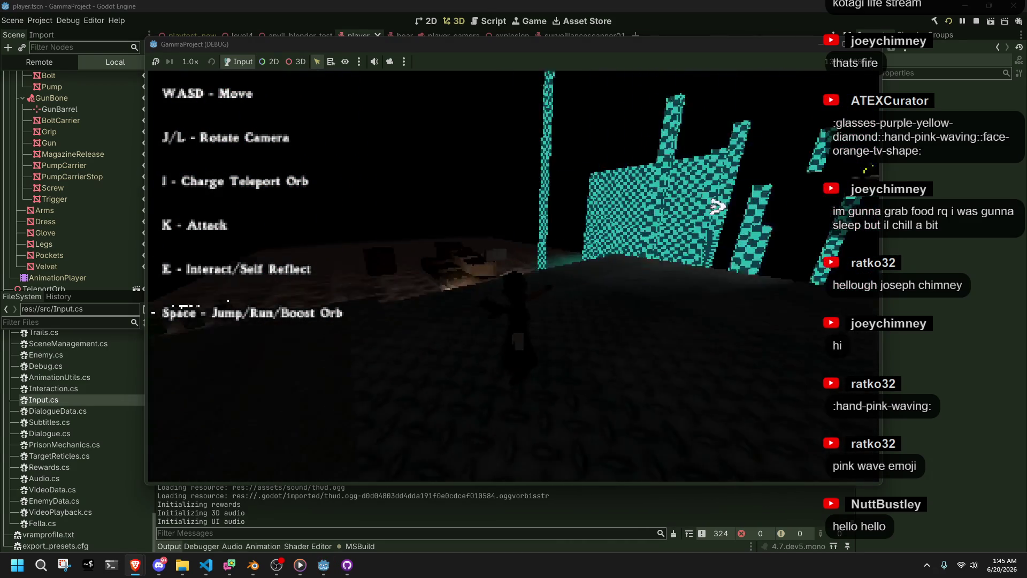
key(w)
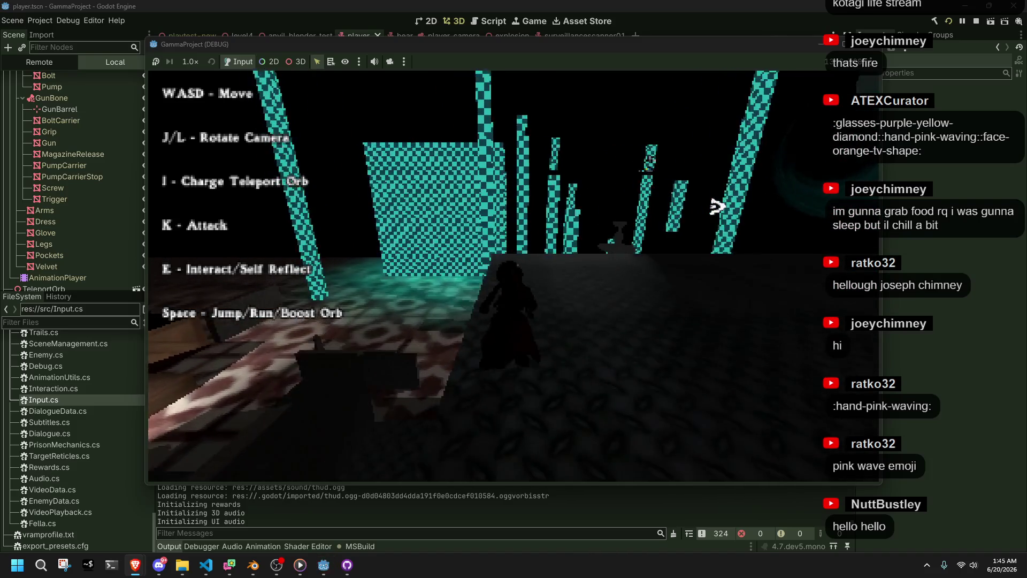
key(s)
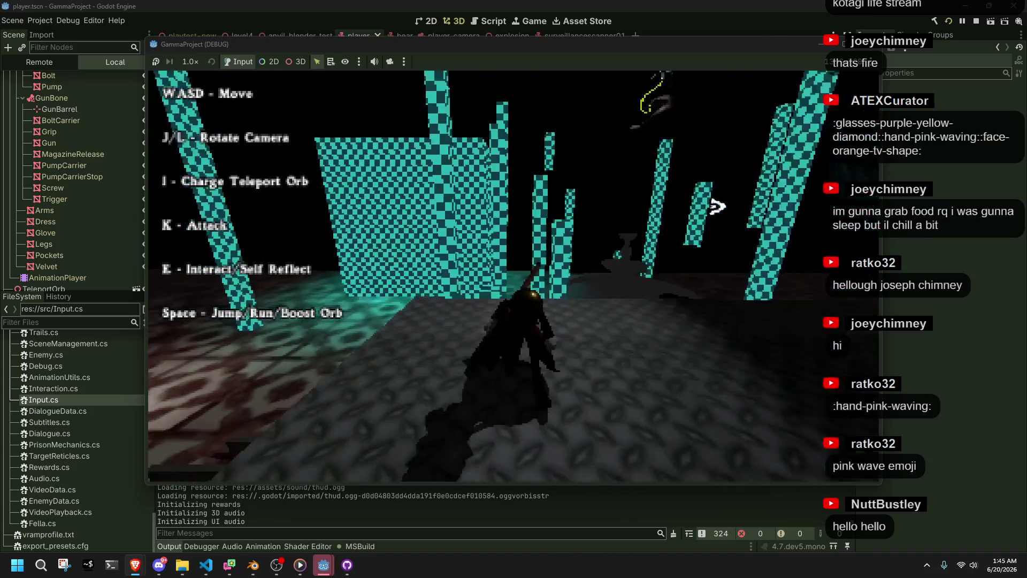
key(w)
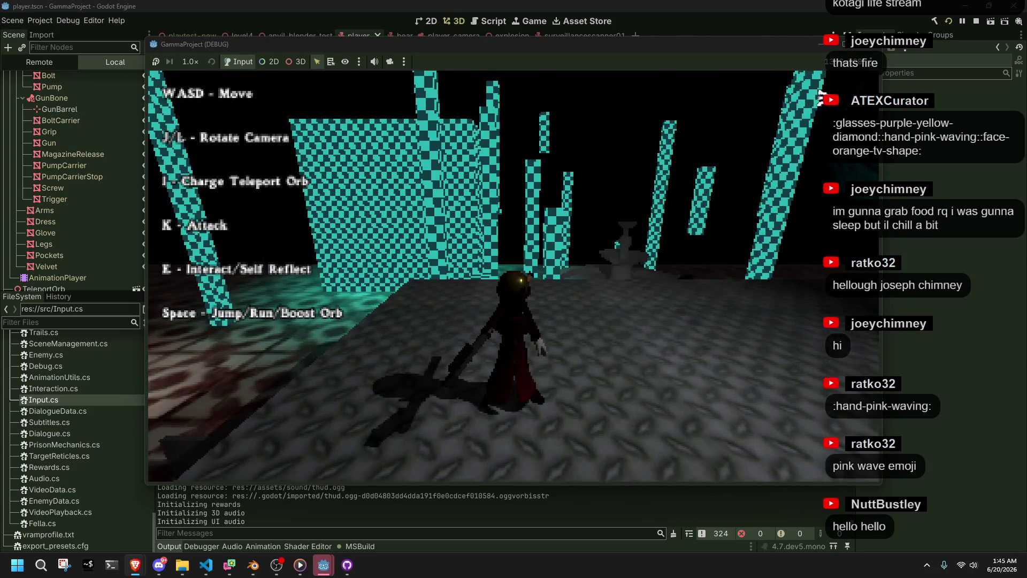
click(323, 565)
click(205, 565)
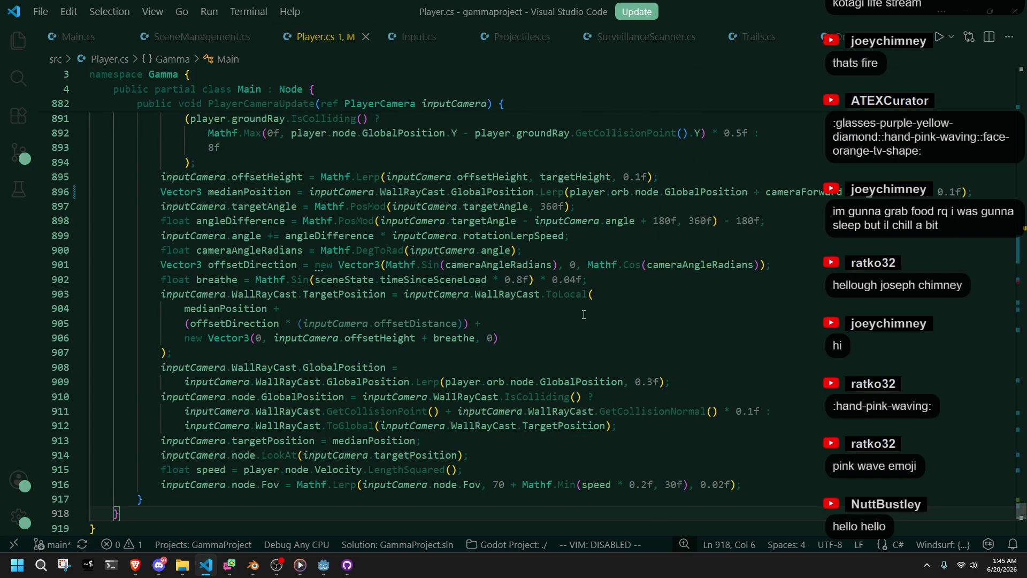
click(336, 367)
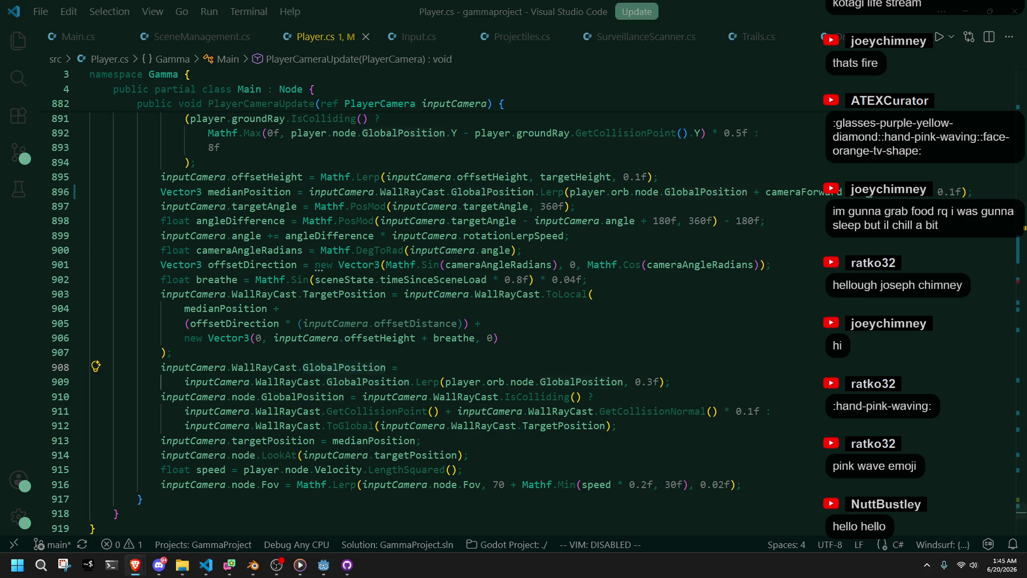
click(323, 565)
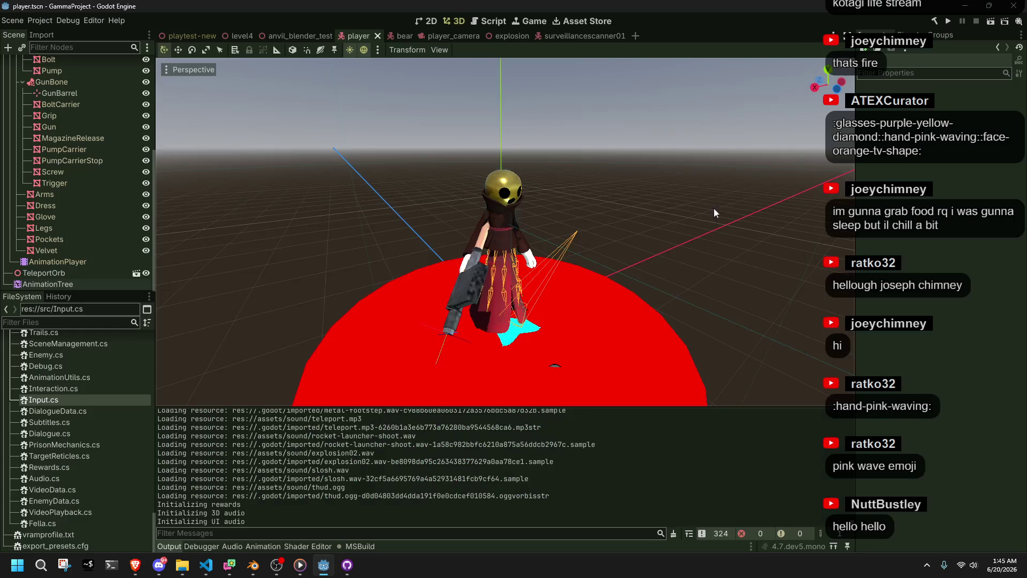
click(206, 565)
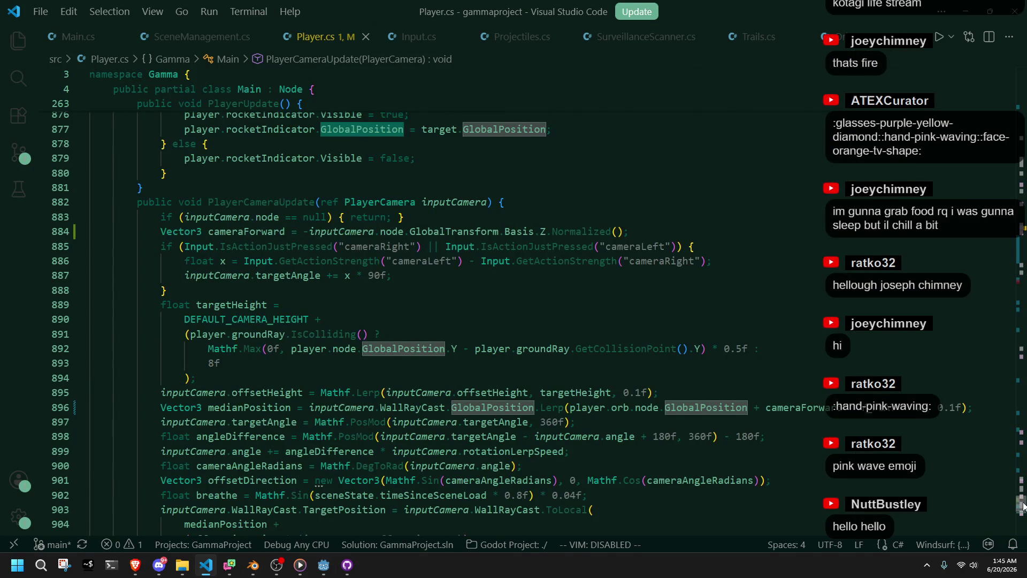
drag(1020, 504, 1020, 113)
Change the camera wall ray's CollisionMask on line 87 from 2 to 1 and save Player.cs.
click(737, 314)
scroll(737, 314, up, 4)
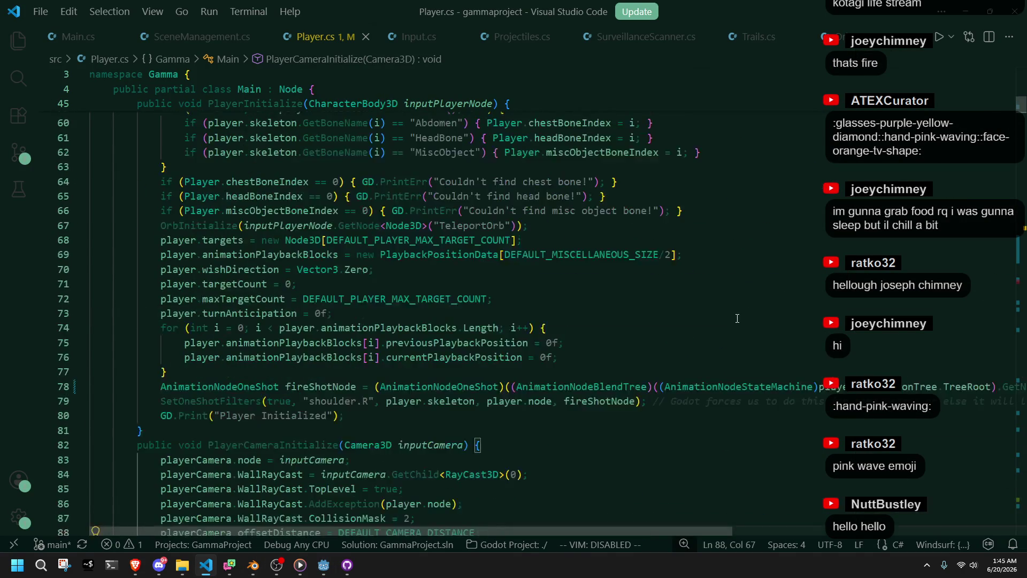
scroll(747, 312, up, 5)
scroll(753, 310, up, 2)
scroll(752, 309, down, 5)
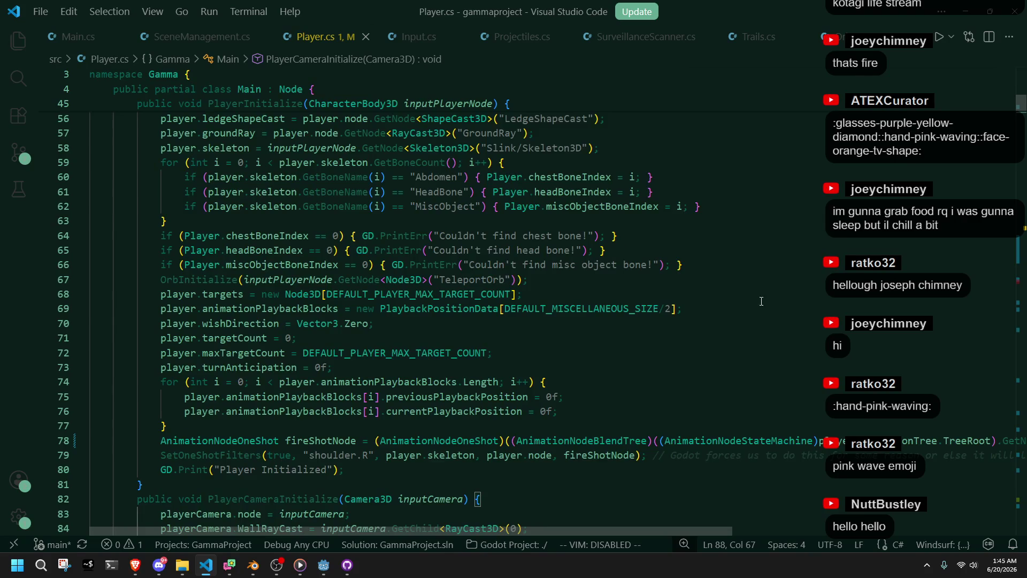
scroll(761, 297, down, 5)
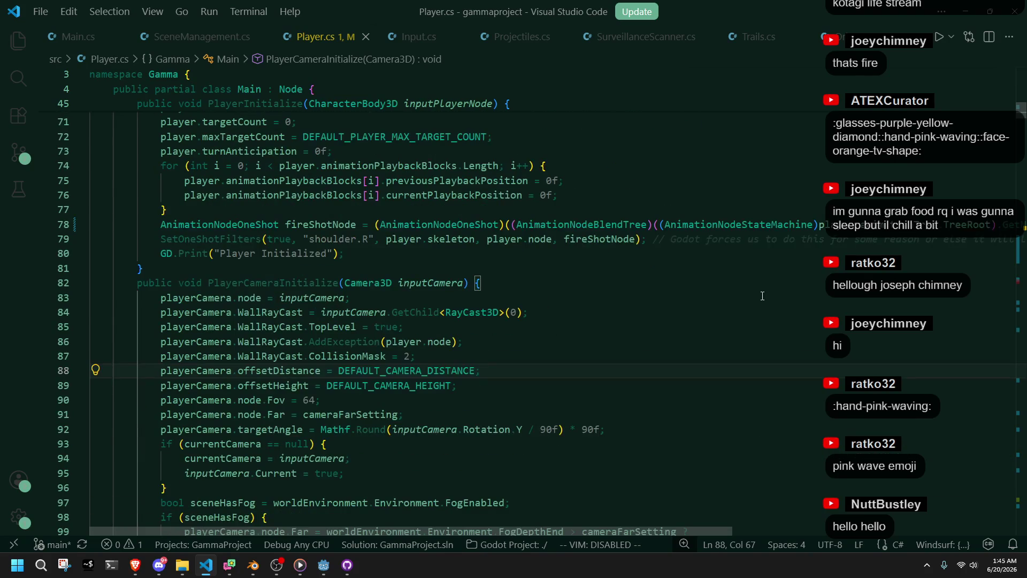
click(424, 355)
key(BackSpace)
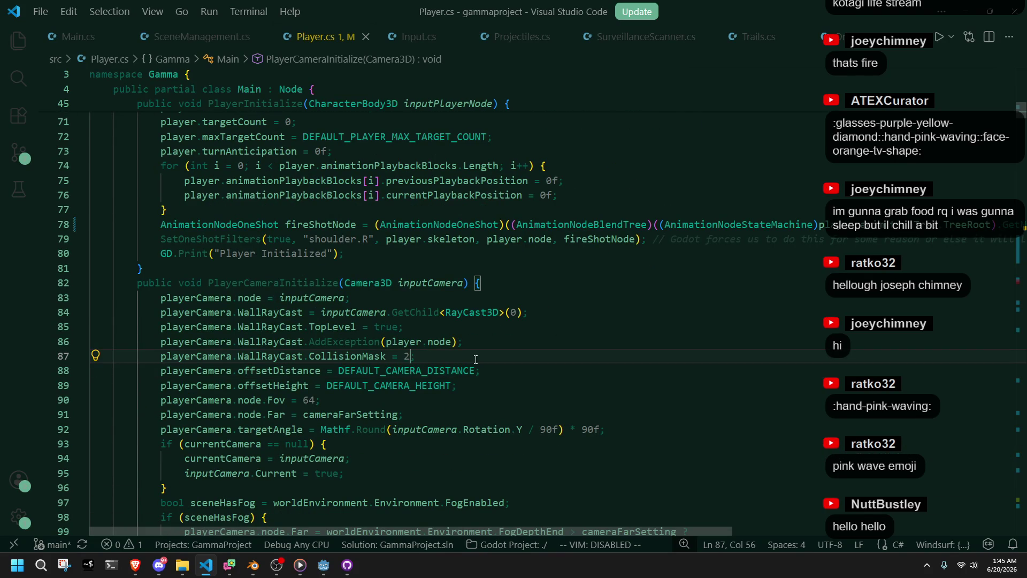
key(BackSpace)
text(1;)
key(ctrl+s)
key(Down)
key(Down)
key(Down)
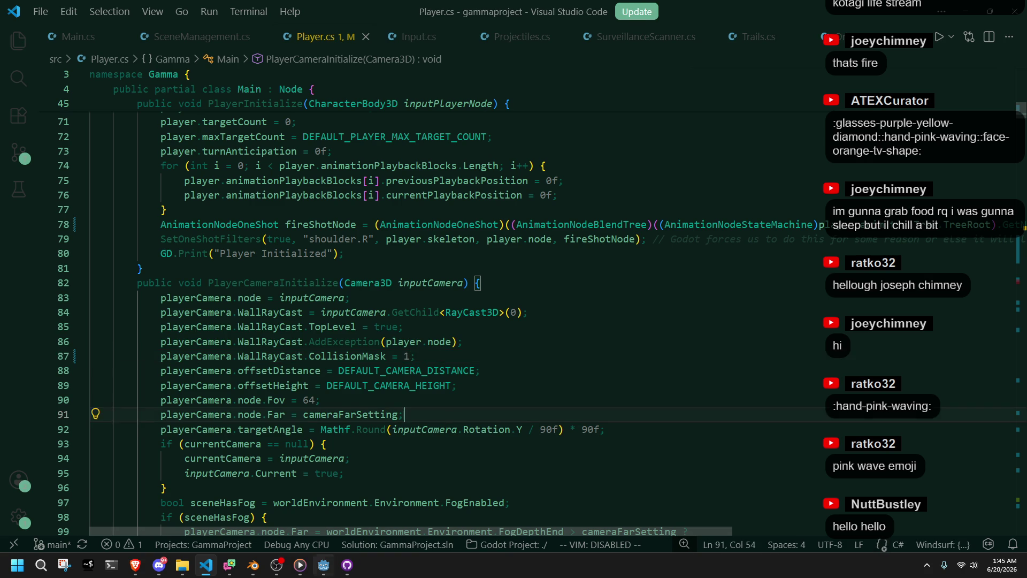
Switch to Godot and rebuild and launch the game.
click(324, 564)
click(948, 24)
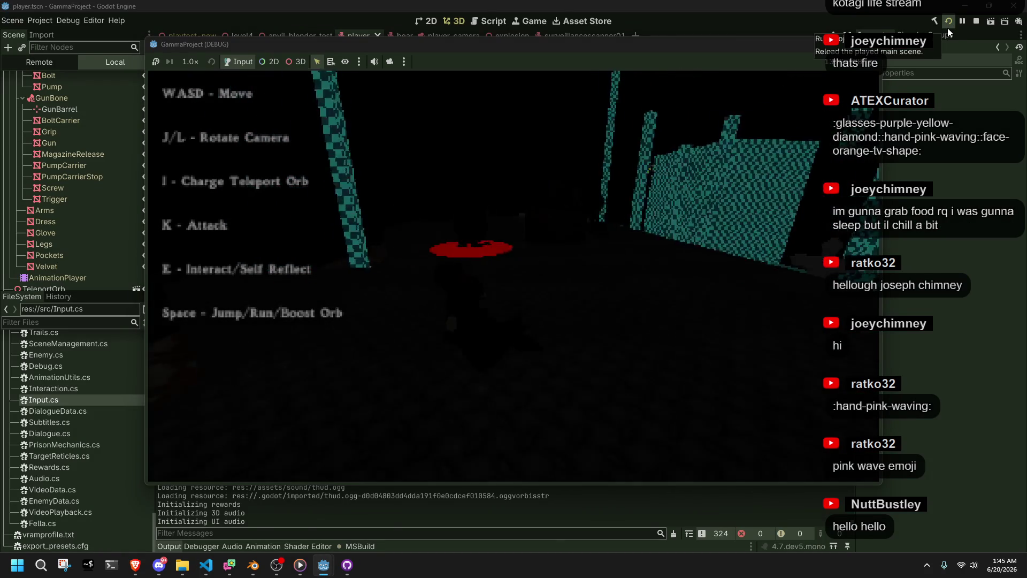
Move the character with W/S through the pillared room to check camera and landing, then switch to the browser.
key(w)
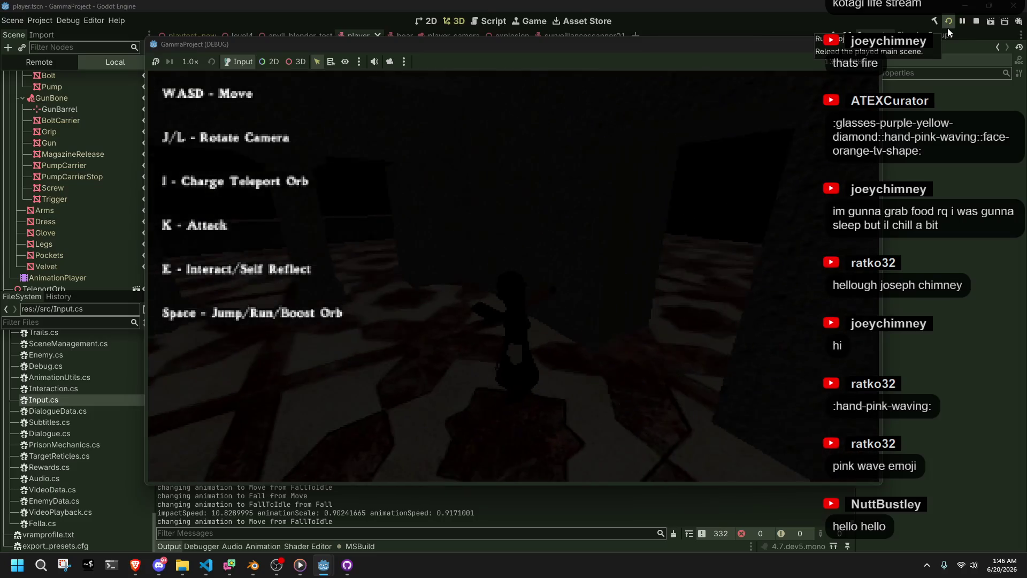
key(w)
key(s)
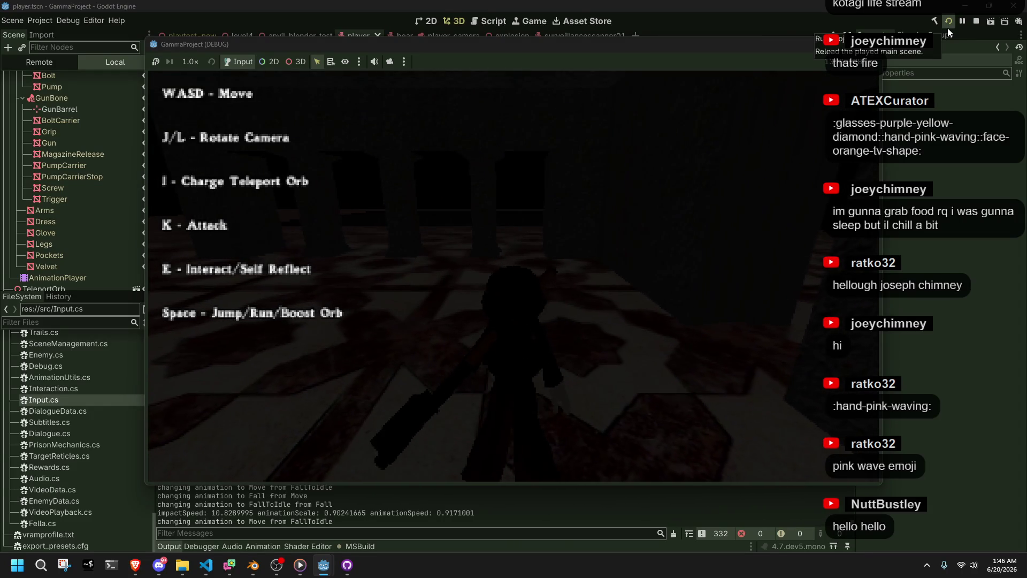
key(w)
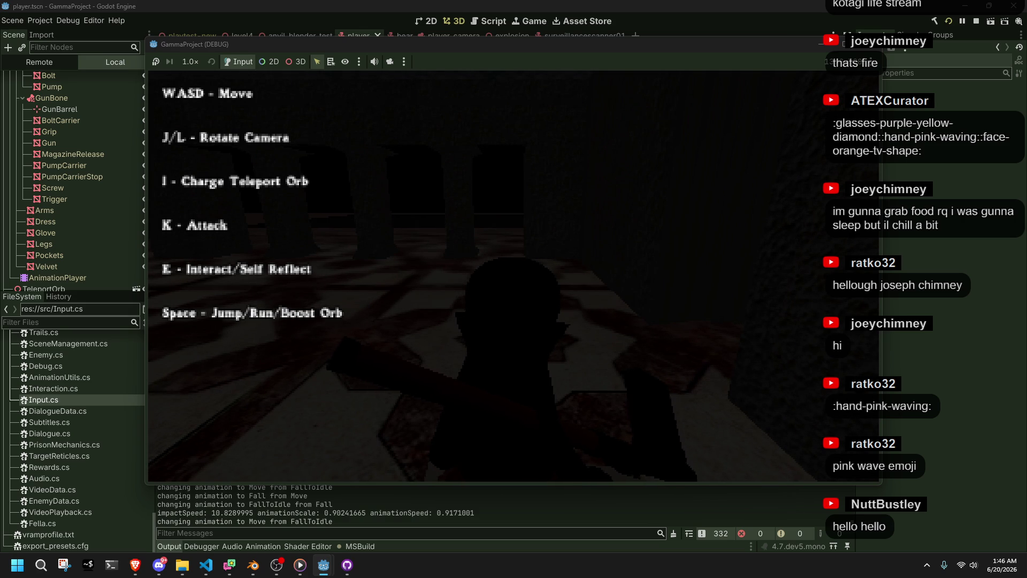
key(alt+Tab)
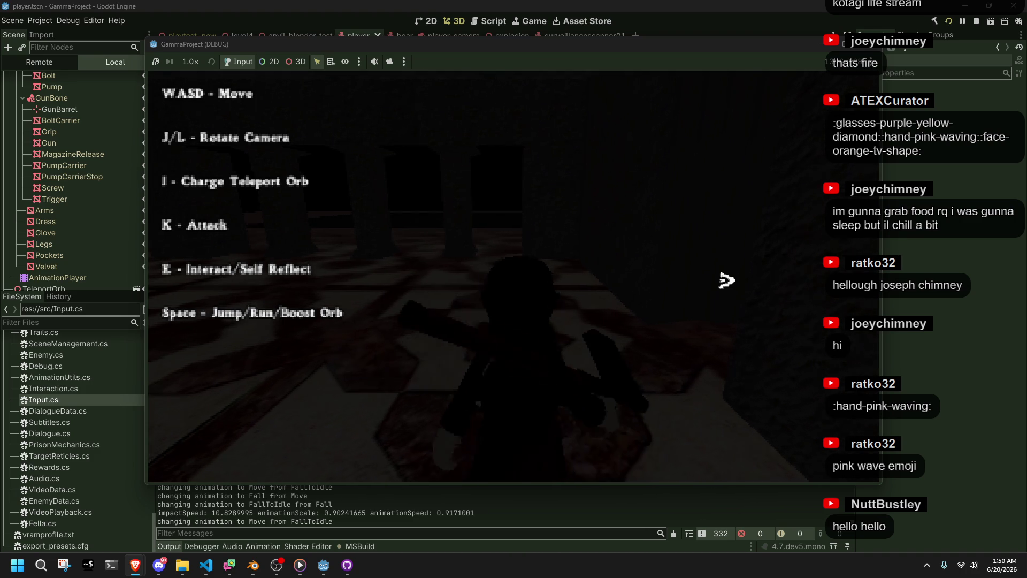
Swing the debug camera around the player with the J/K/W keys, then stop the game with F8.
key(w)
key(k)
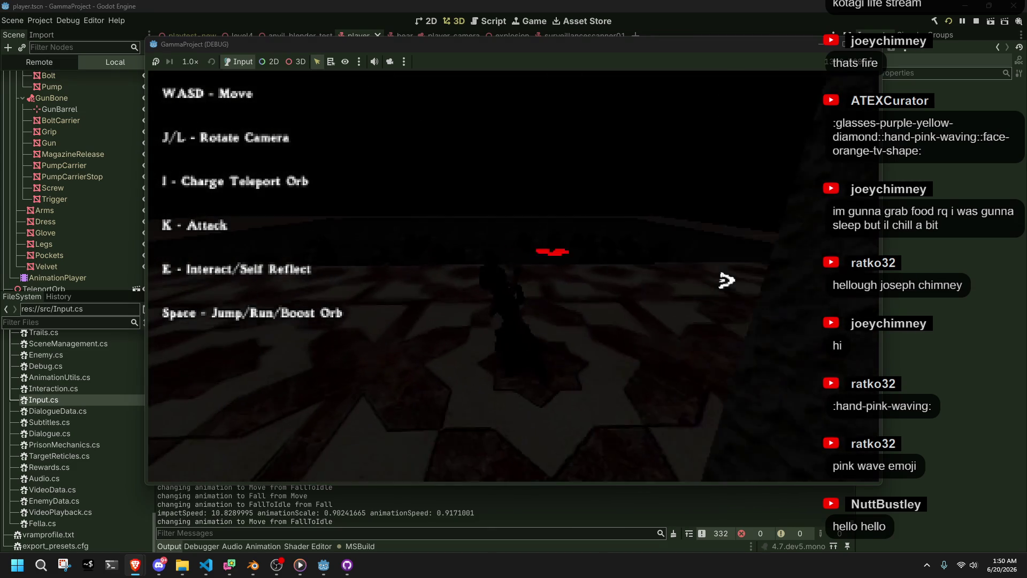
key(w)
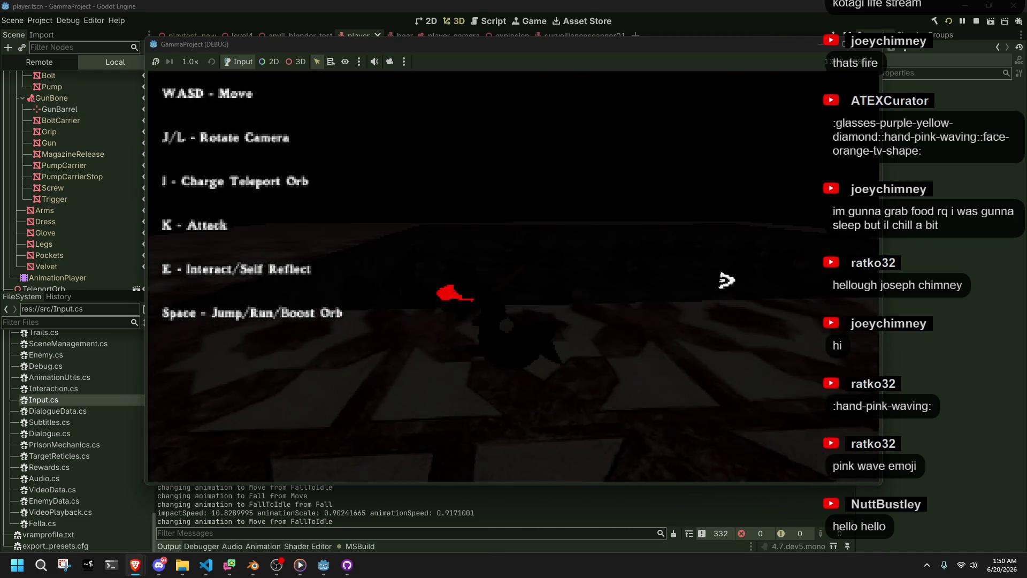
key(j)
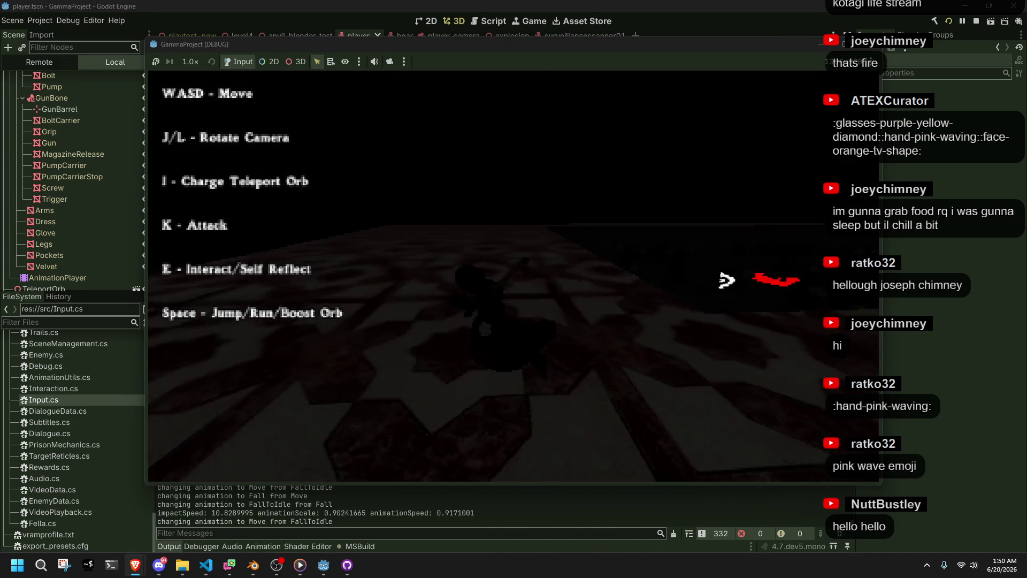
key(j)
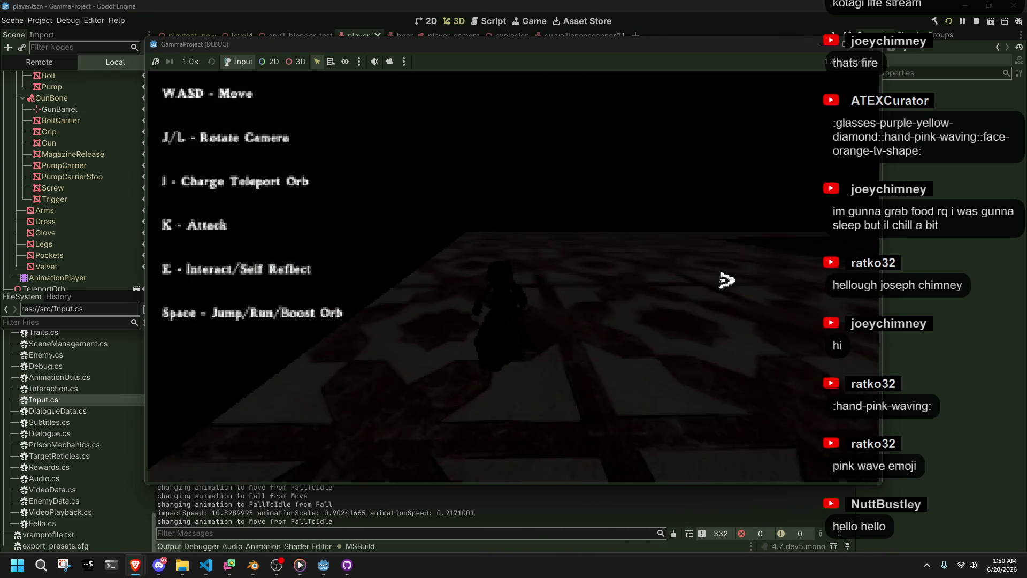
key(j)
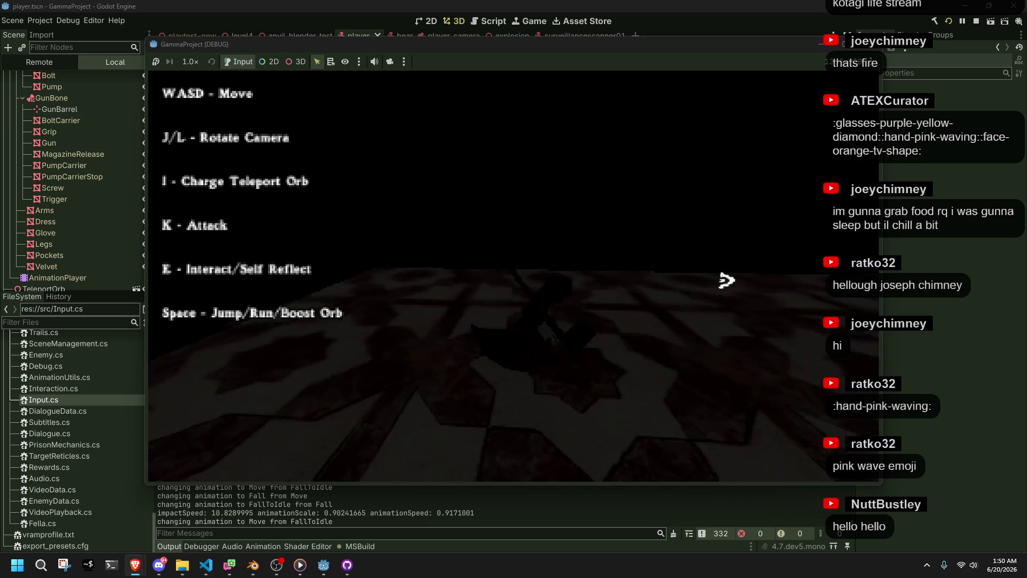
key(j)
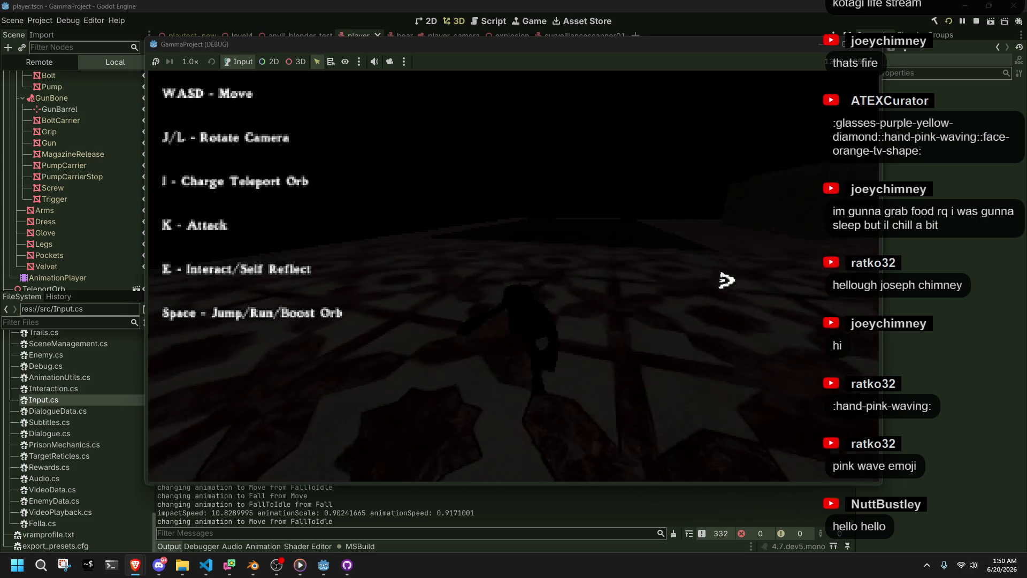
key(j)
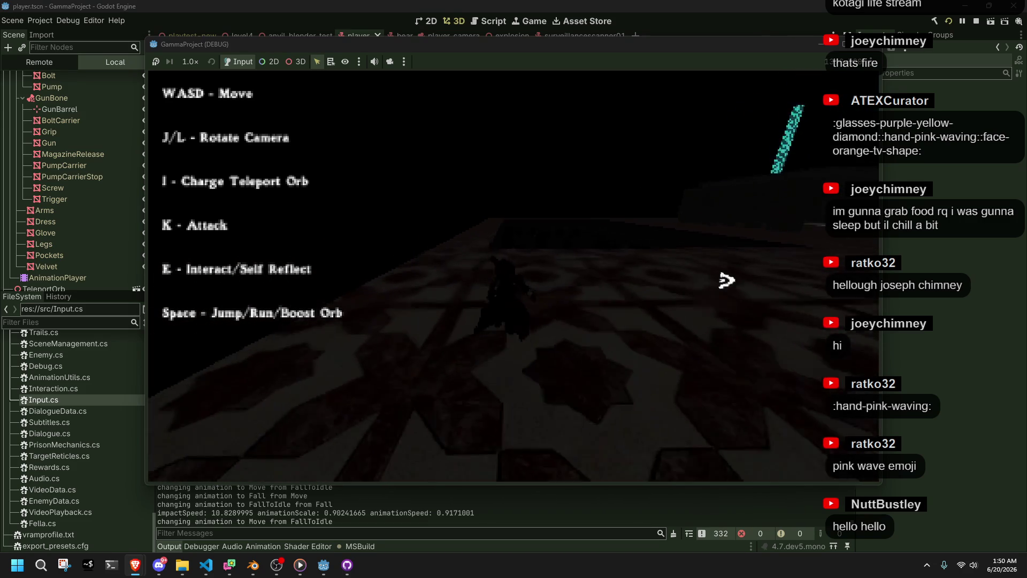
key(j)
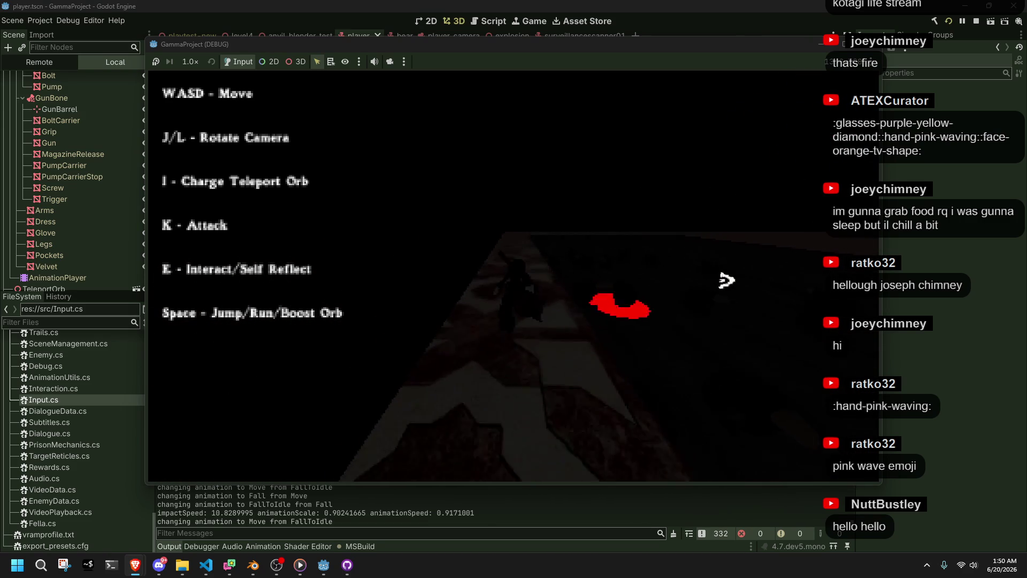
key(j)
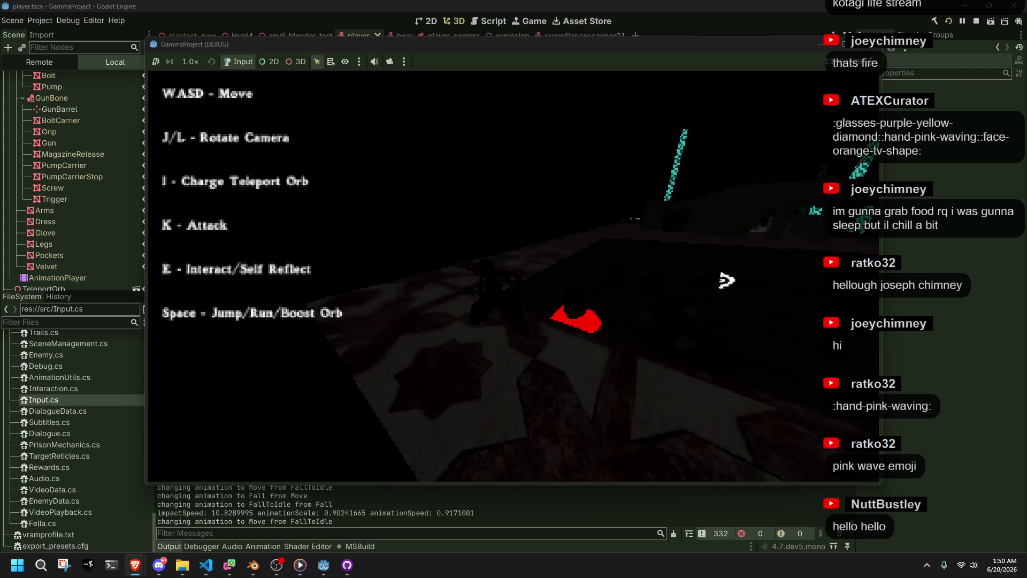
key(j)
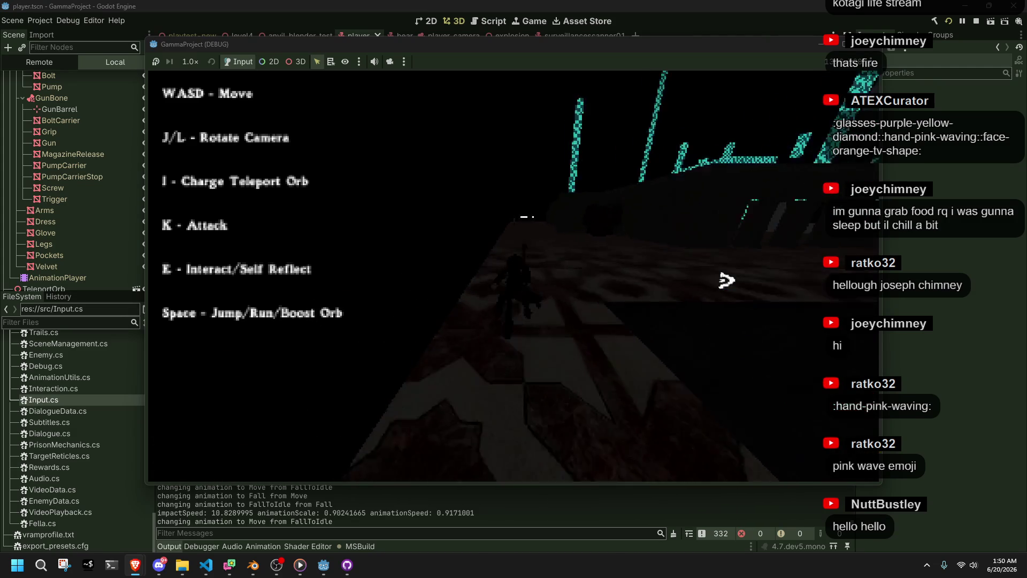
key(j)
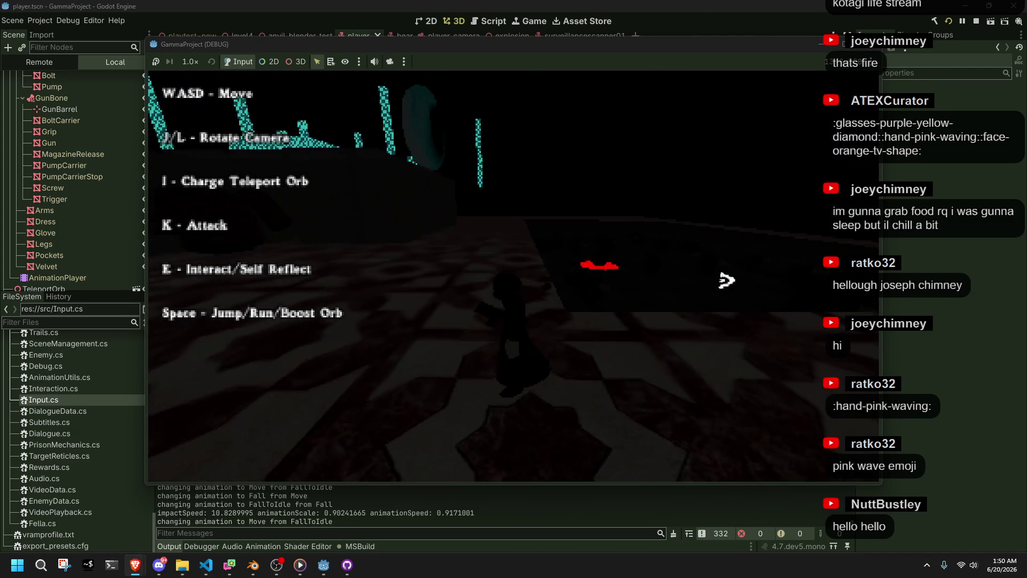
key(j)
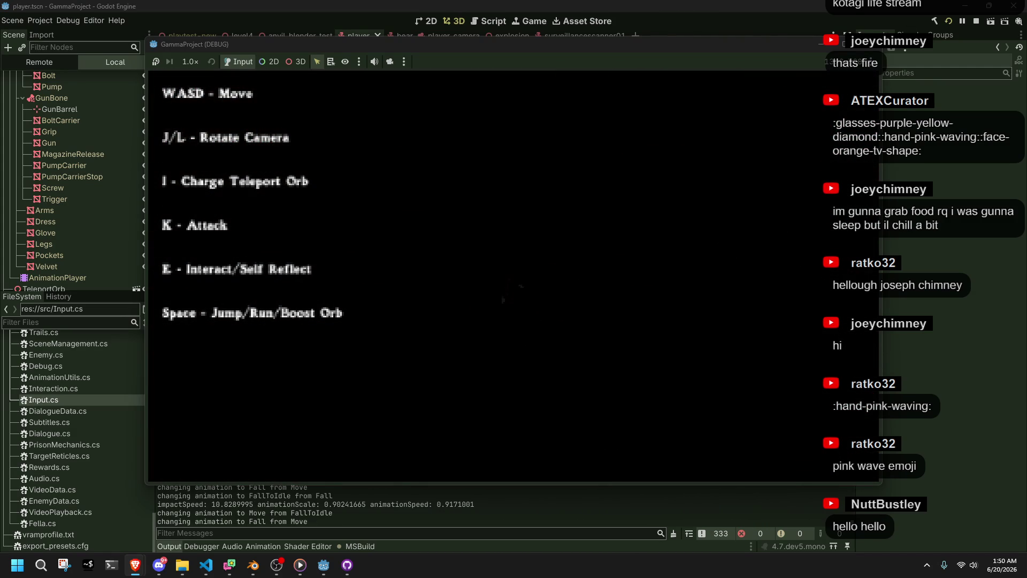
key(F8)
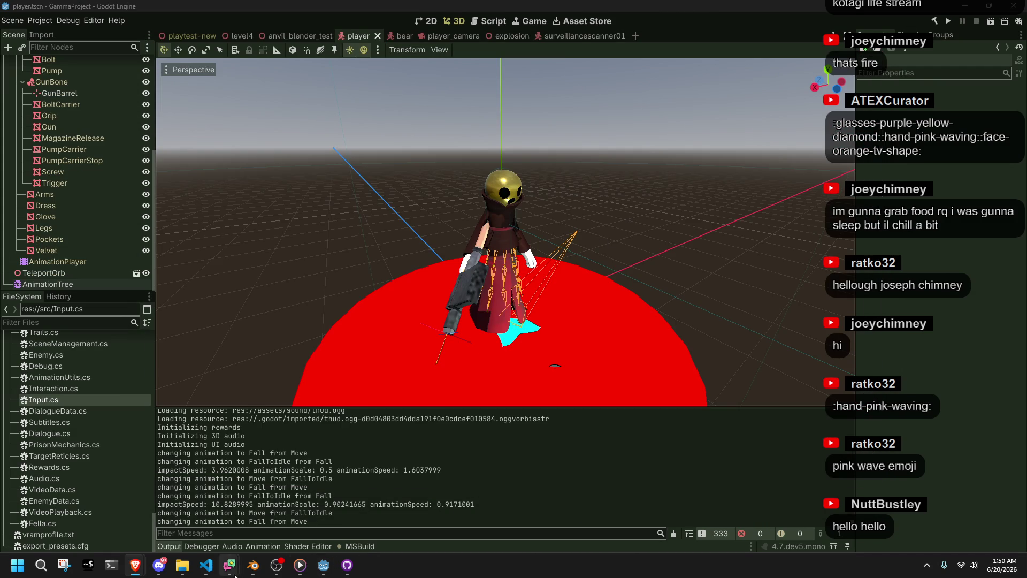
Switch from Godot to Visual Studio Code showing Player.cs's camera setup code.
click(207, 565)
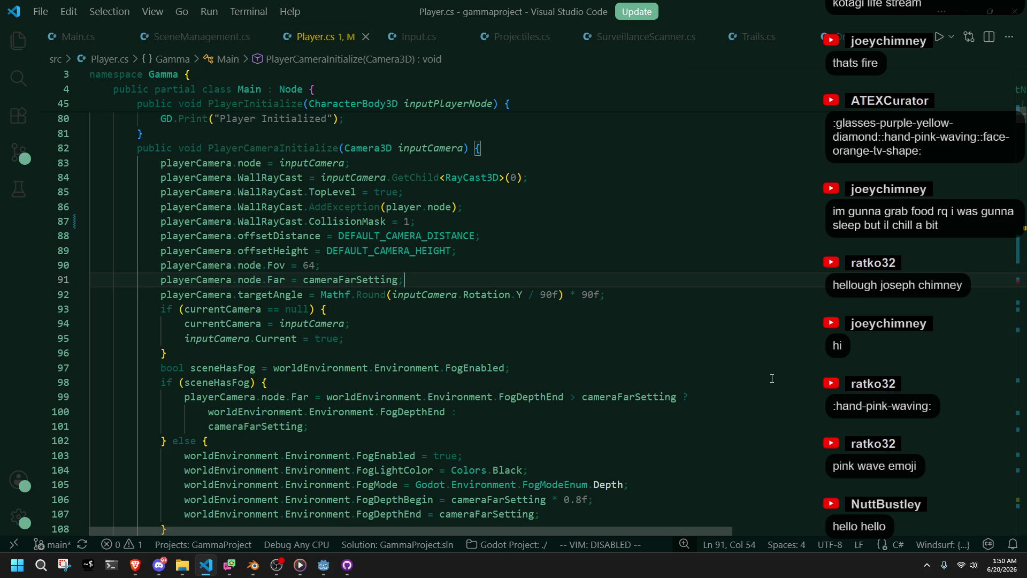
scroll(772, 378, down, 3)
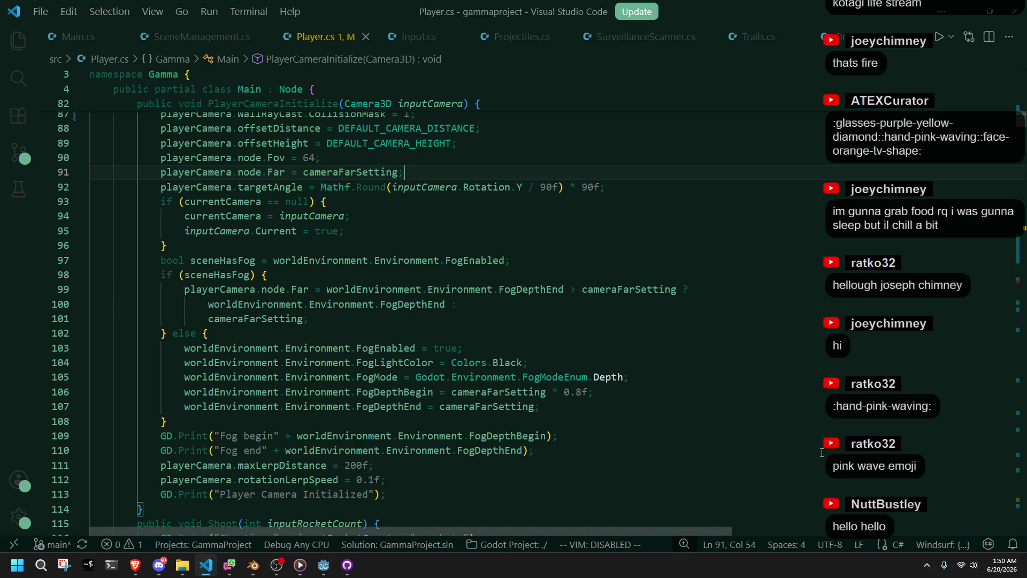
scroll(821, 453, down, 3)
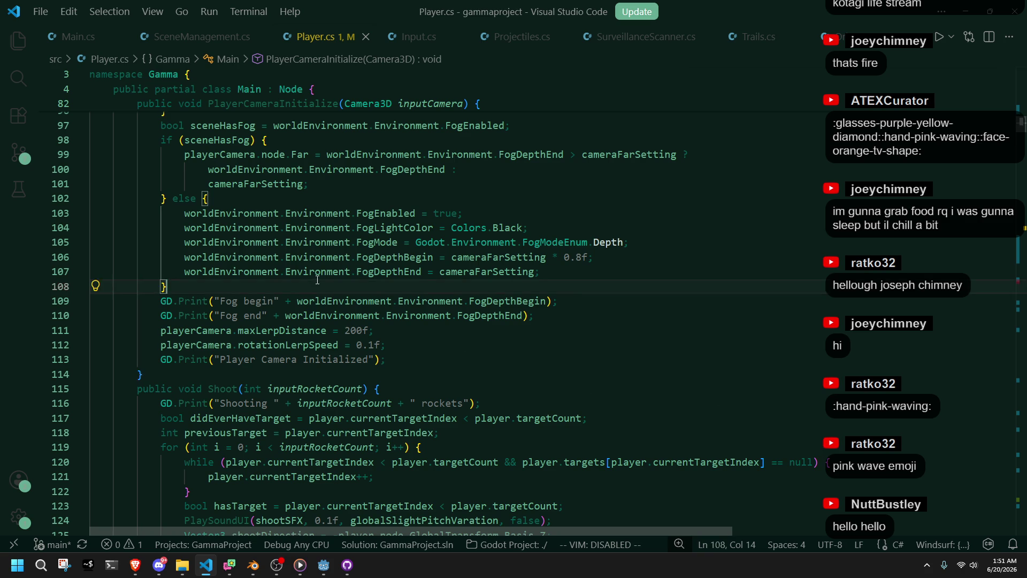
Highlight every use of cameraFarSetting in PlayerCameraInitialize to trace the fog distance.
double_click(505, 256)
scroll(723, 379, up, 3)
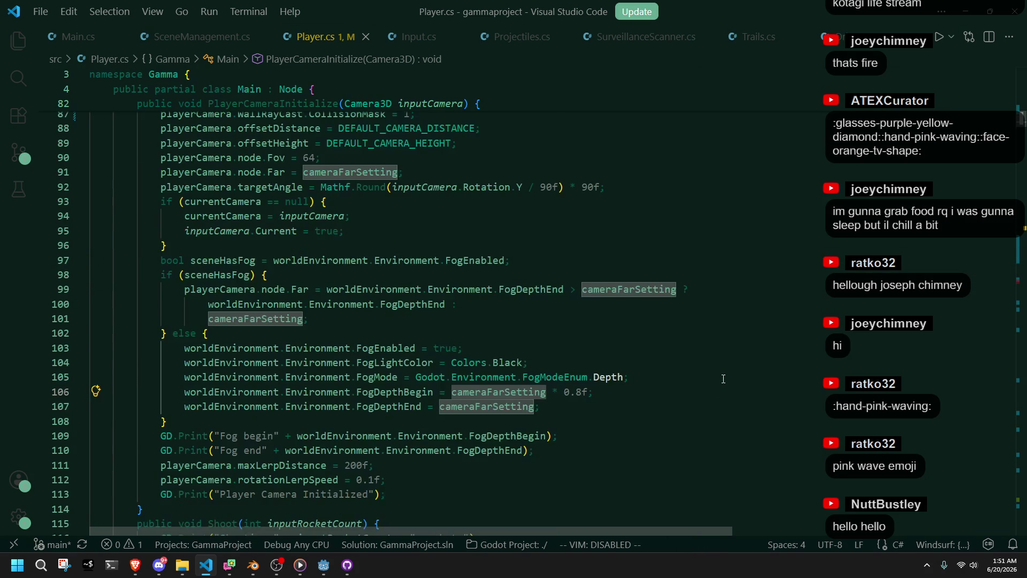
scroll(722, 381, down, 4)
drag(1019, 128, 1014, 451)
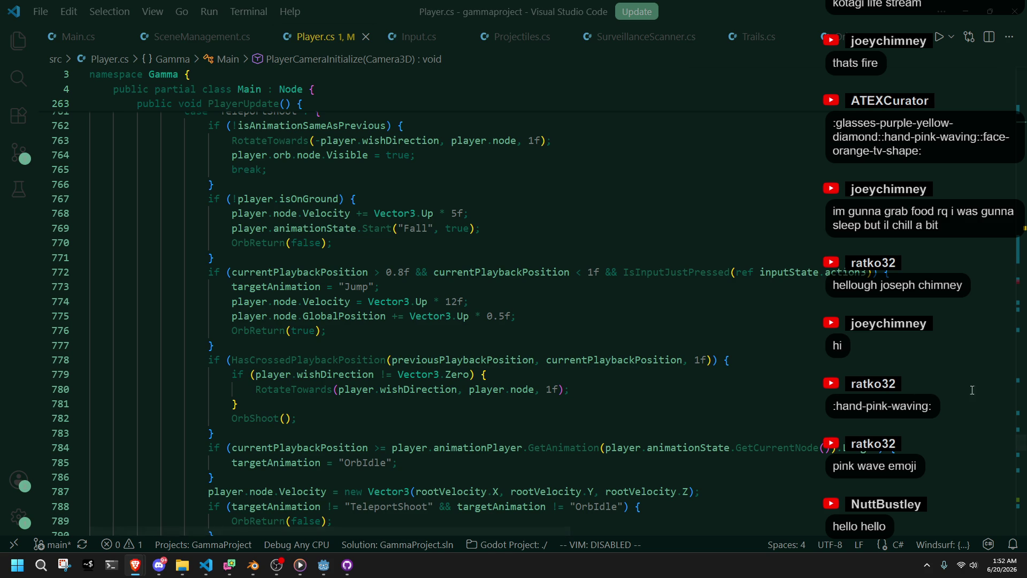
Inspect the orb animation-state lines 777 and 791, then switch to slink.blend in Blender.
click(729, 344)
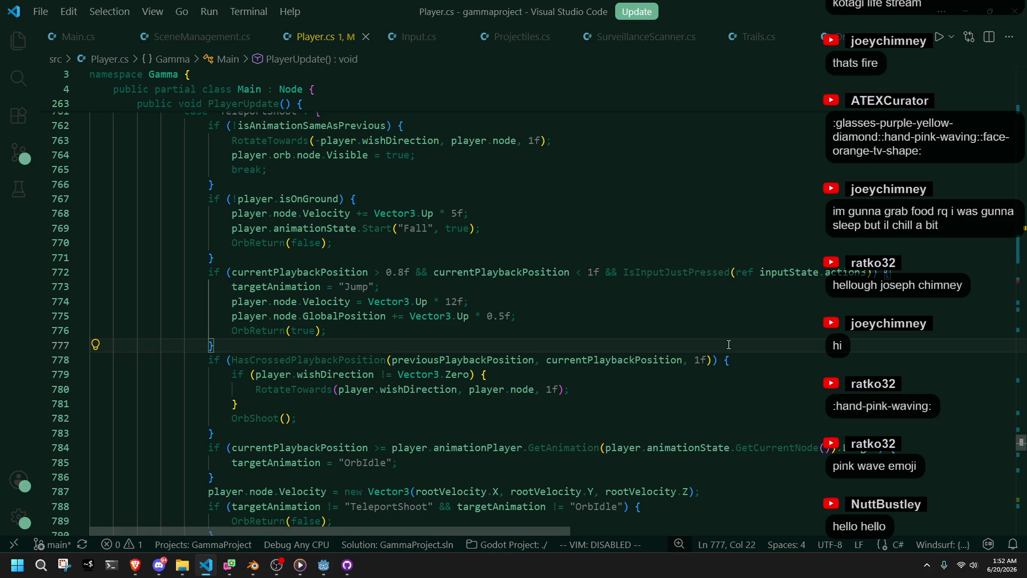
scroll(729, 344, down, 3)
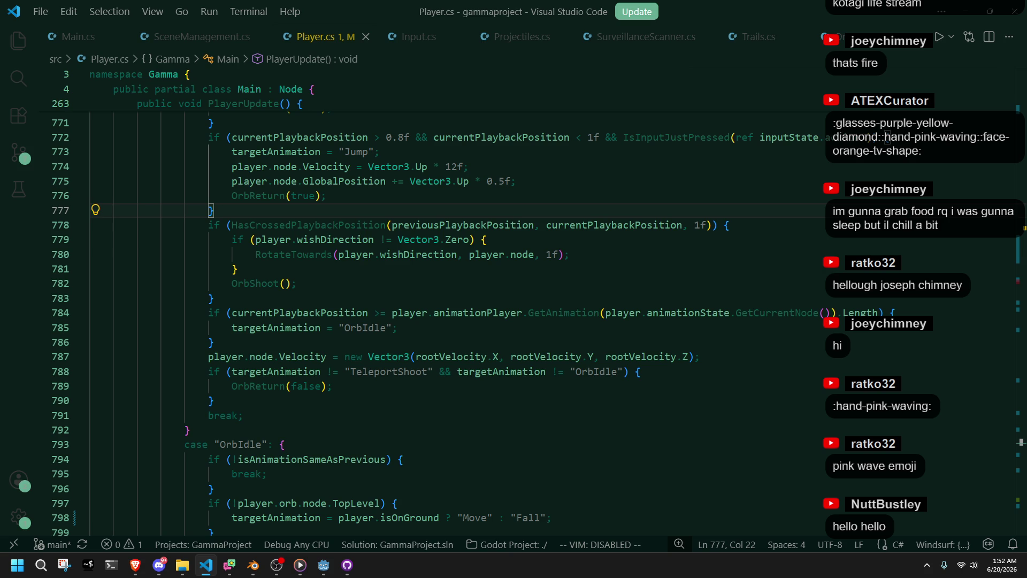
click(733, 411)
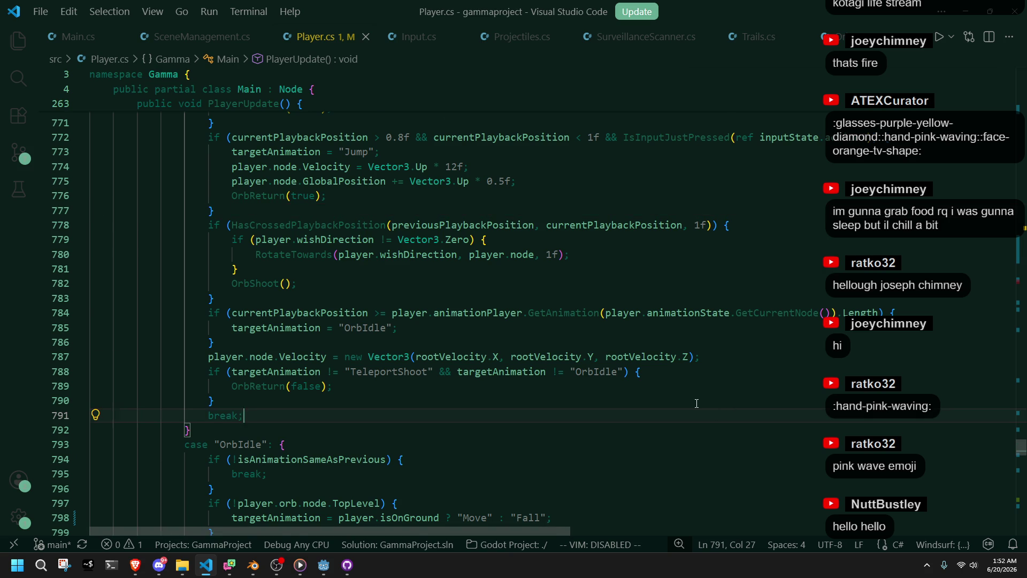
scroll(696, 404, down, 2)
scroll(696, 403, down, 3)
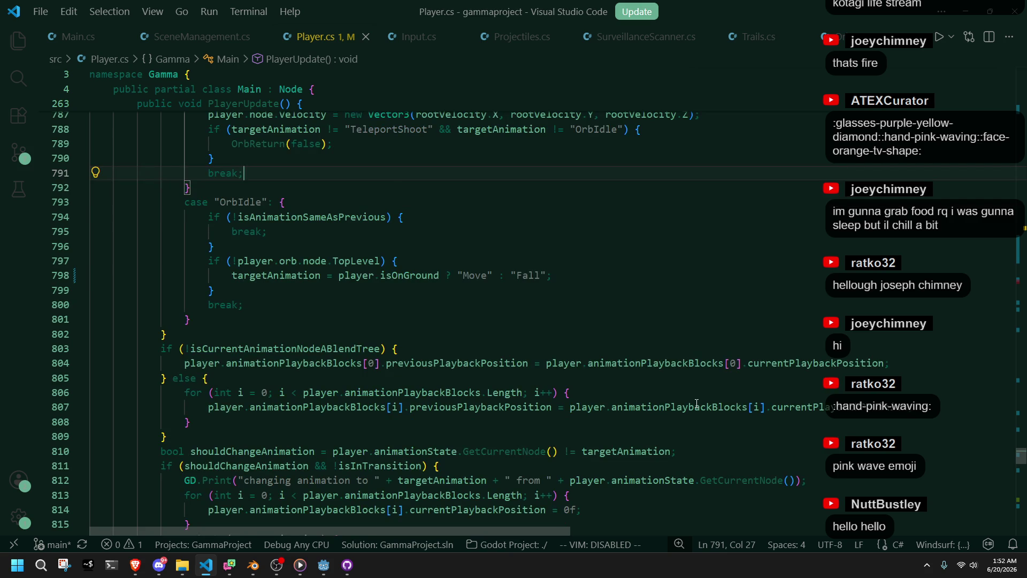
scroll(697, 404, up, 7)
scroll(697, 404, up, 4)
drag(1019, 437, 969, 277)
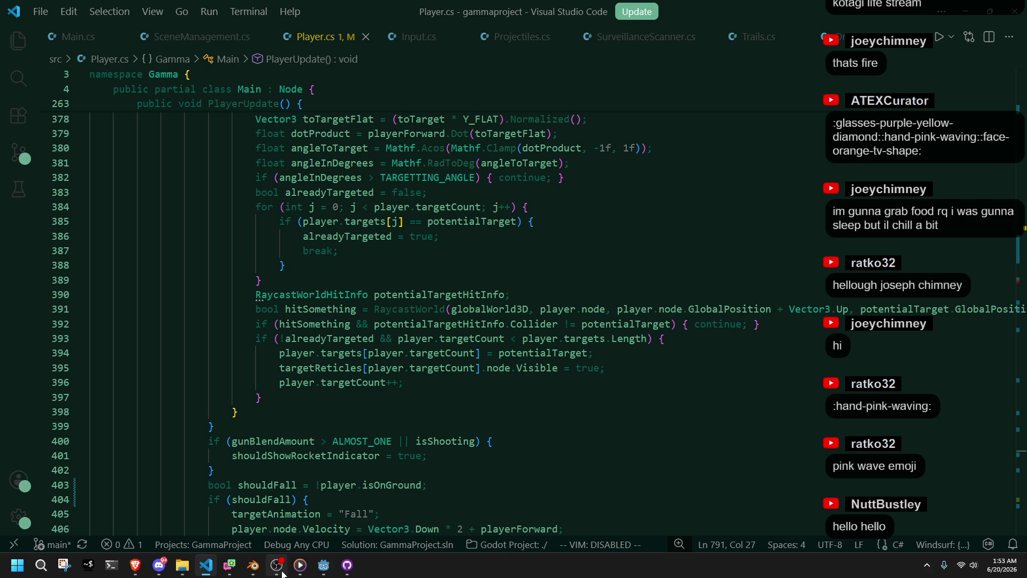
click(254, 565)
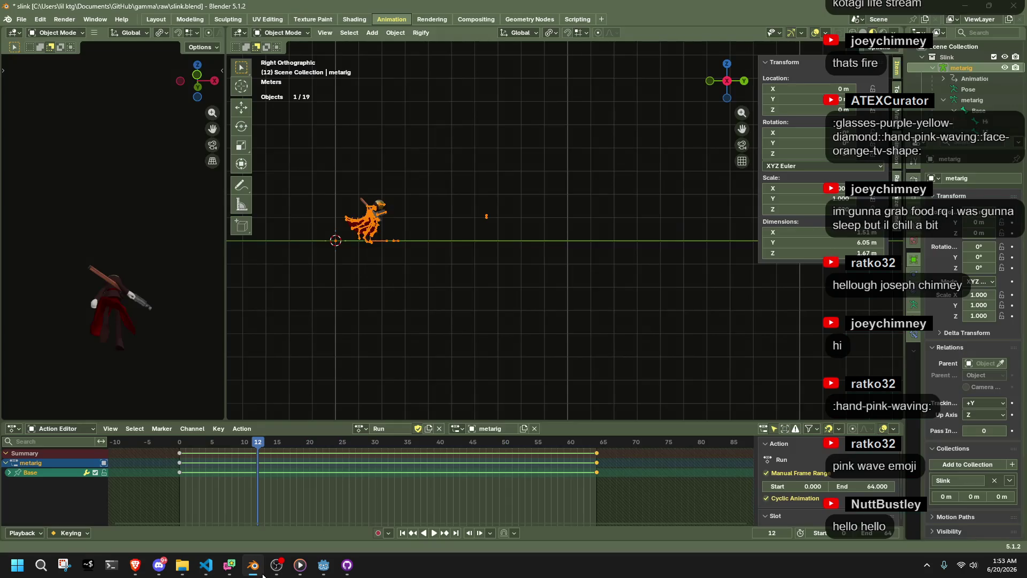
At frame 64 of Run, in Pose Mode, move the Base bone −2 m along global Y.
drag(355, 442, 596, 465)
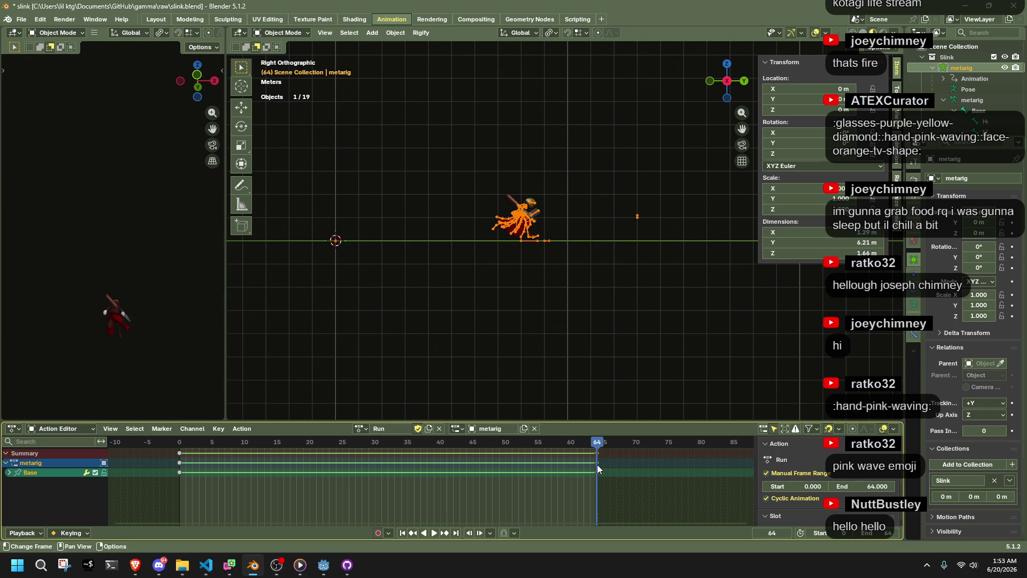
click(280, 33)
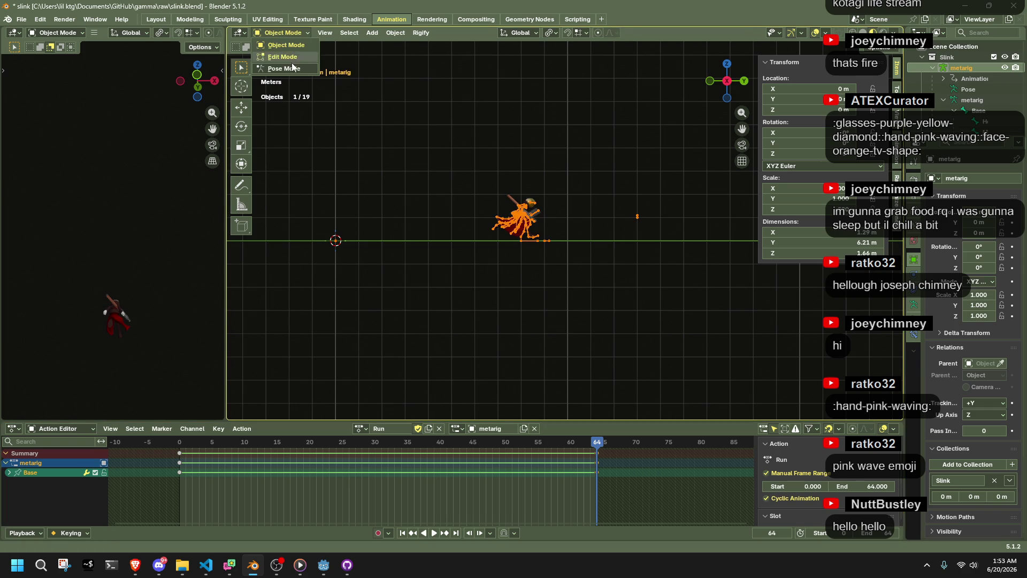
click(282, 68)
click(494, 254)
scroll(494, 254, down, 2)
scroll(492, 254, down, 2)
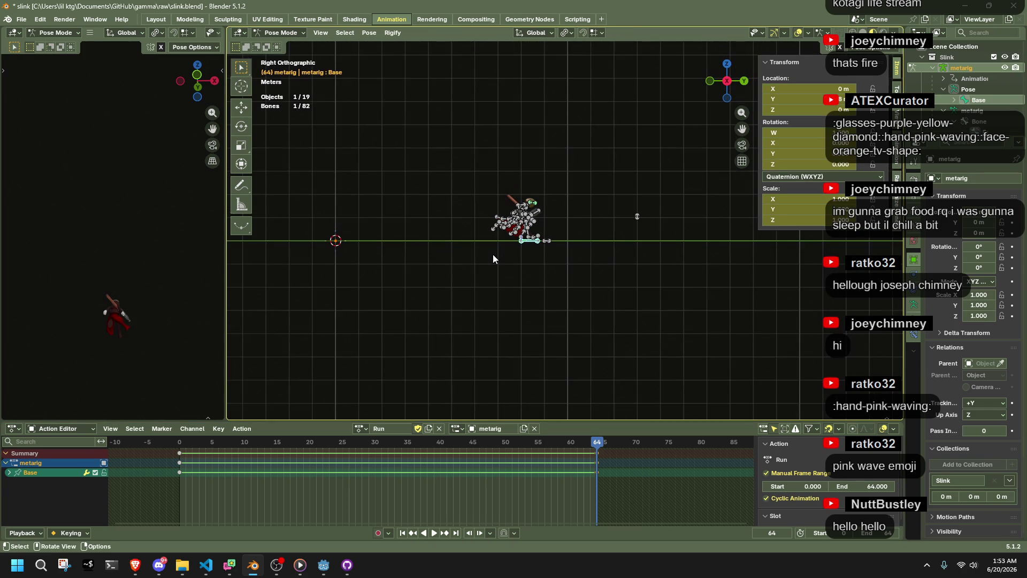
key(g)
key(y)
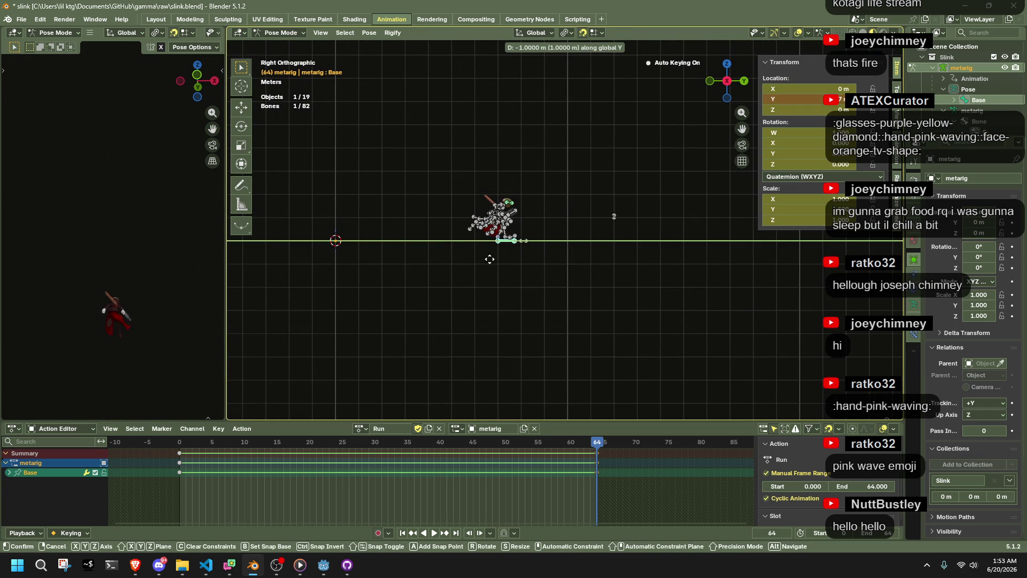
click(476, 258)
Save slink.blend and start the glTF export overwriting Slink.gltf.
key(ctrl+s)
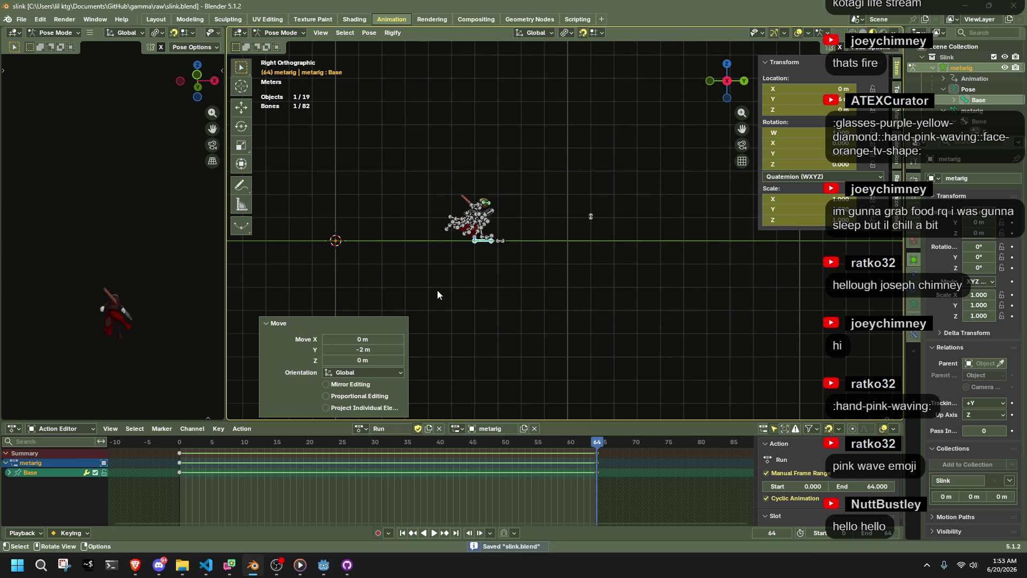
key(F3)
key(Return)
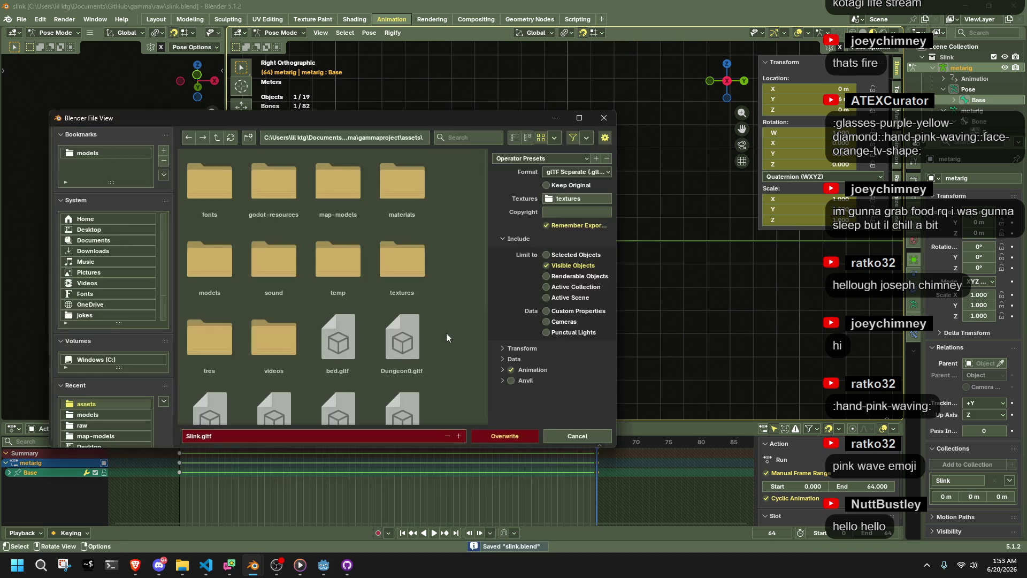
click(529, 440)
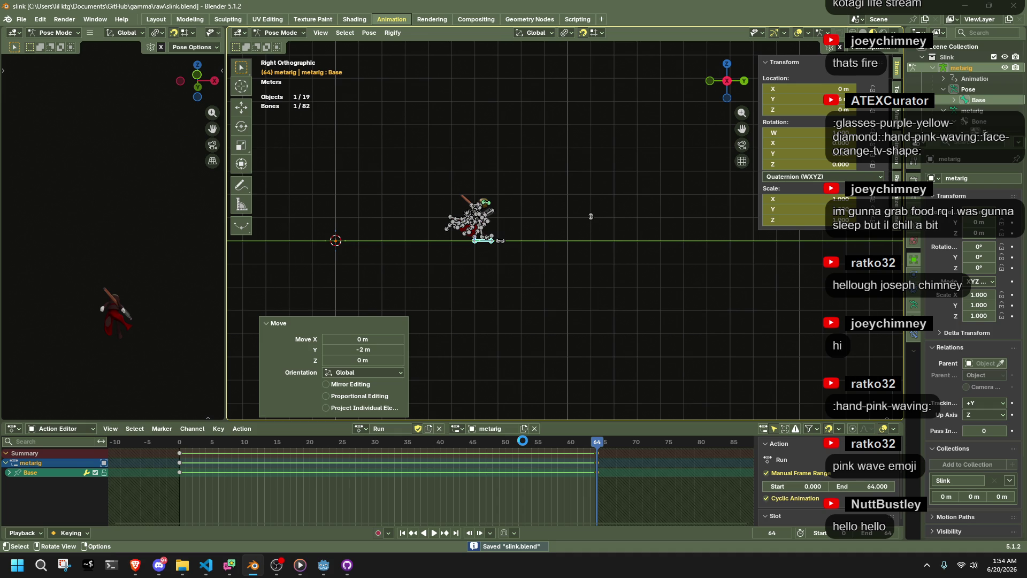
Return the Slink rig from Pose Mode to Object Mode after the export.
key(ctrl+Tab)
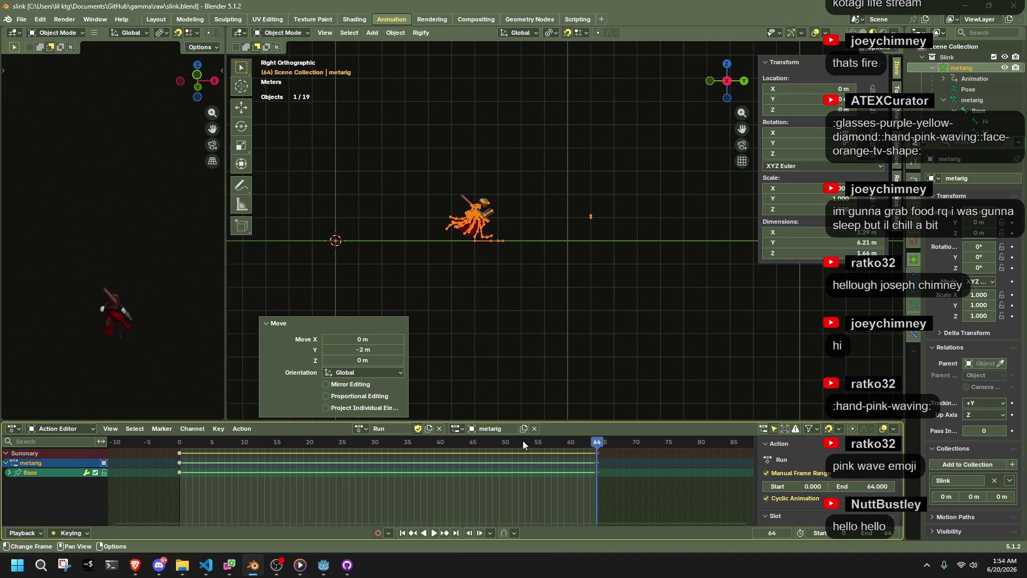
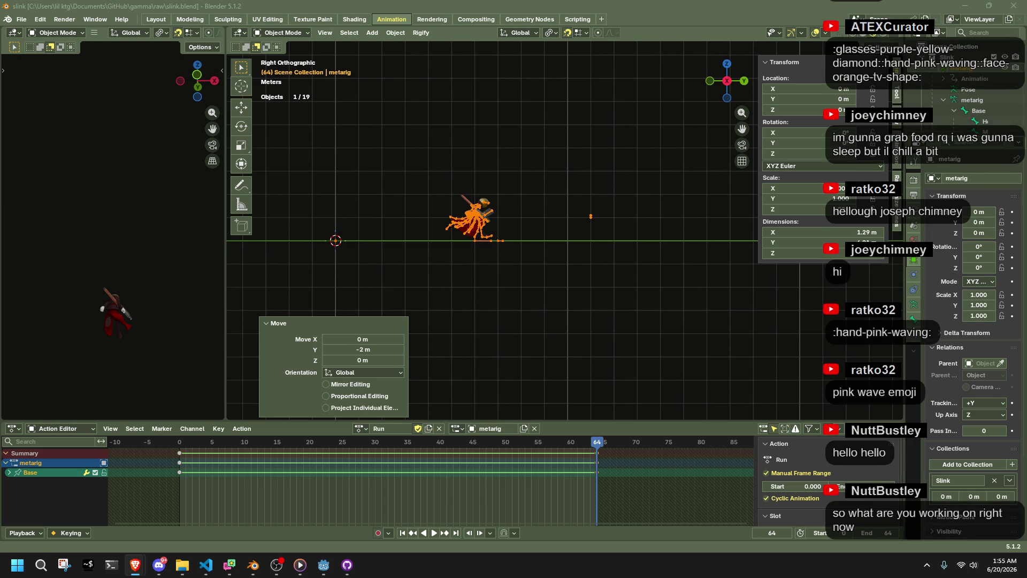
Deselect the metarig in Blender's viewport and bring the Godot editor with the player scene to the front.
click(536, 311)
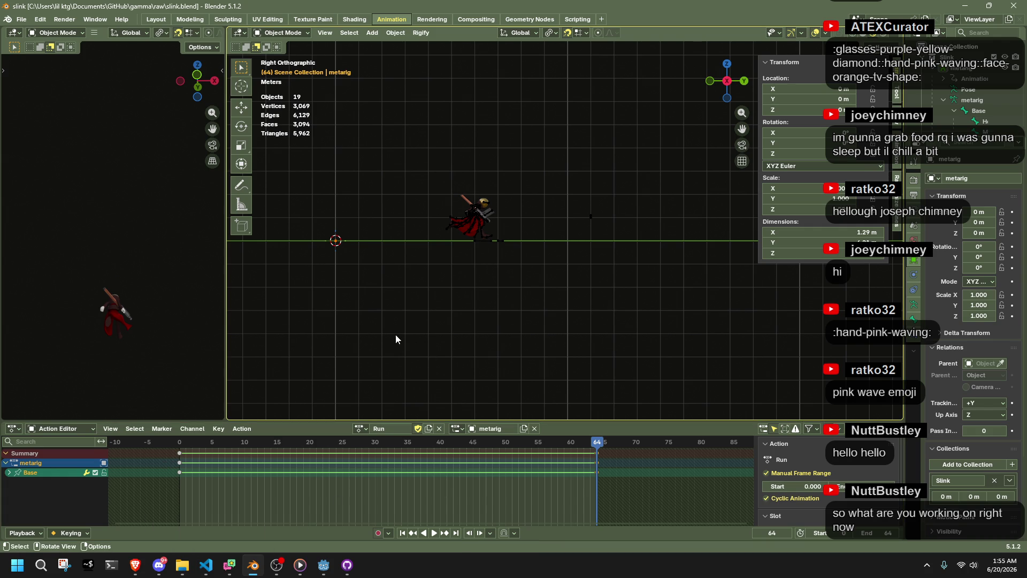
scroll(337, 305, up, 3)
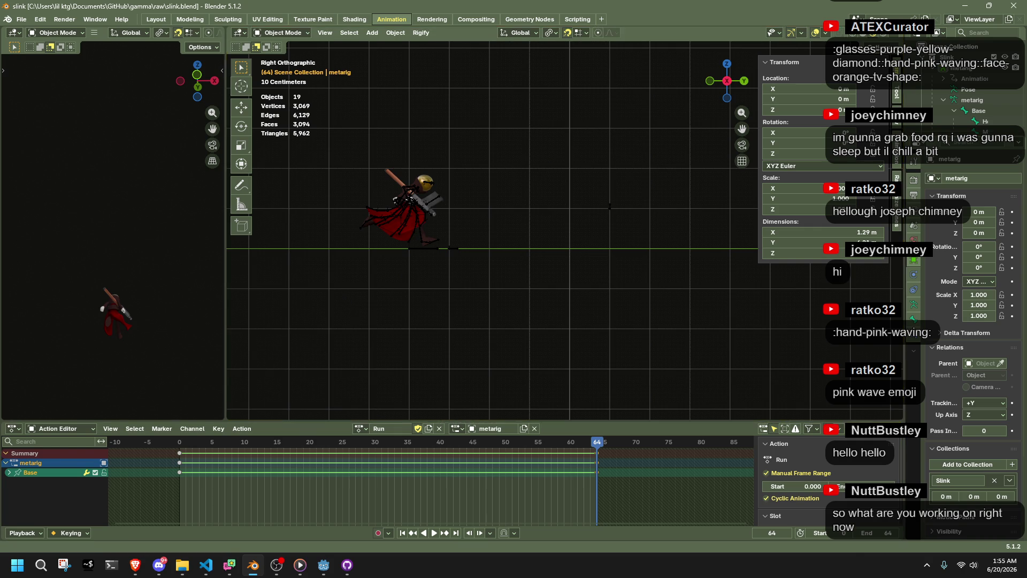
click(324, 565)
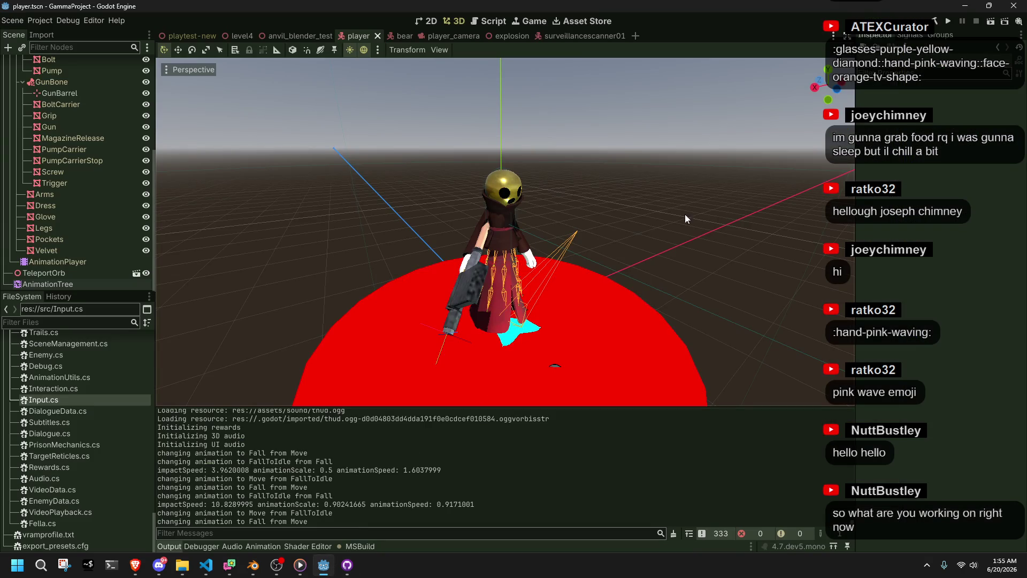
Run the project so the .NET build completes and the game opens in a debug window.
click(947, 20)
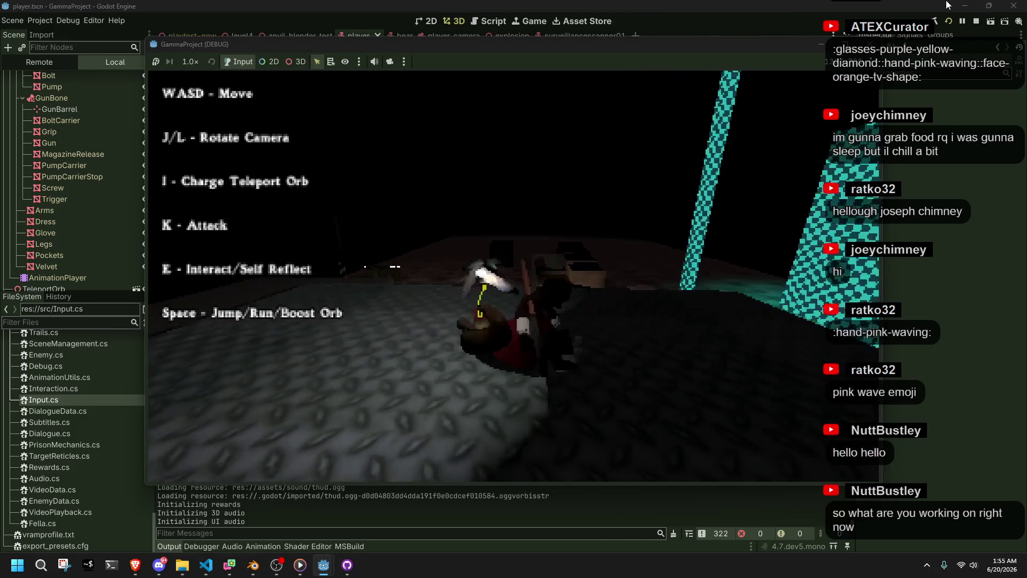
Advance the greeting dialogue, then run the character toward the red disc while turning the camera.
key(e)
key(e)
key(e)
key(e)
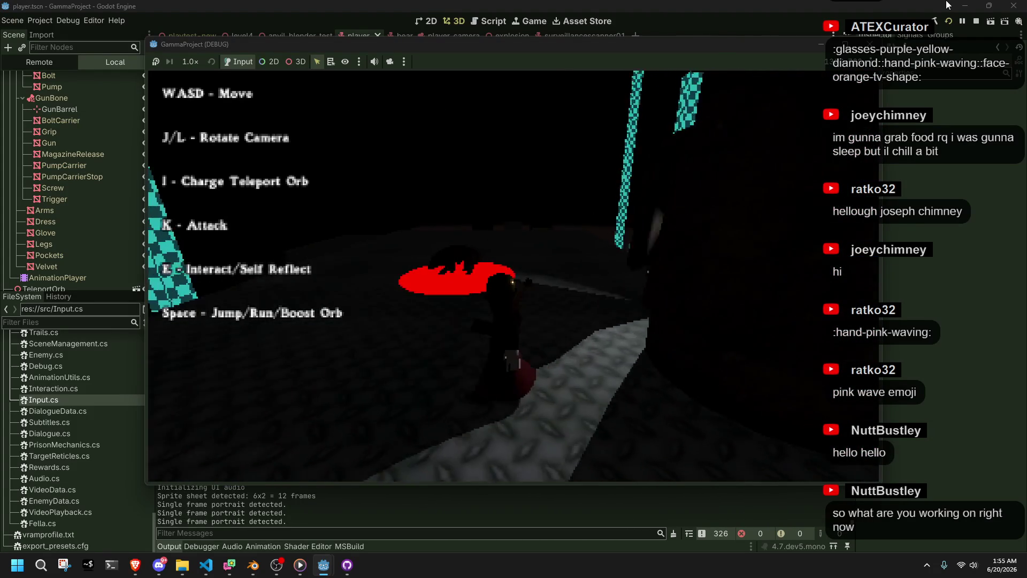
key(j)
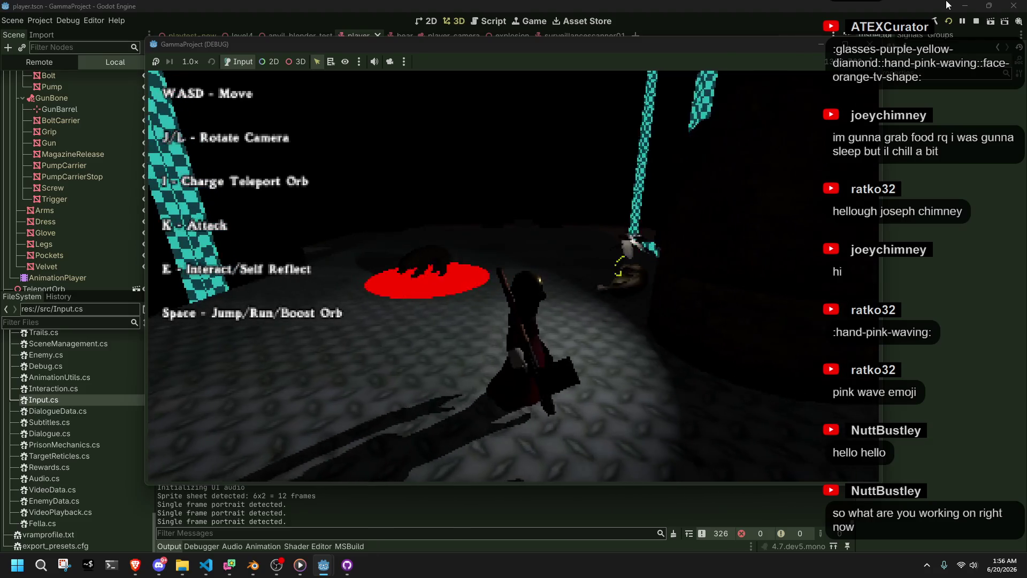
key(j)
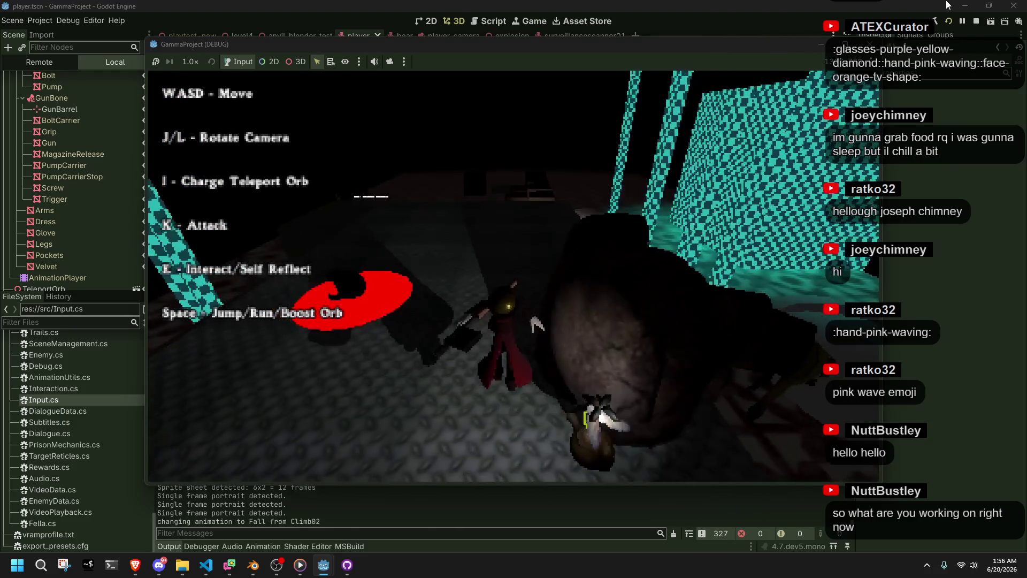
key(j)
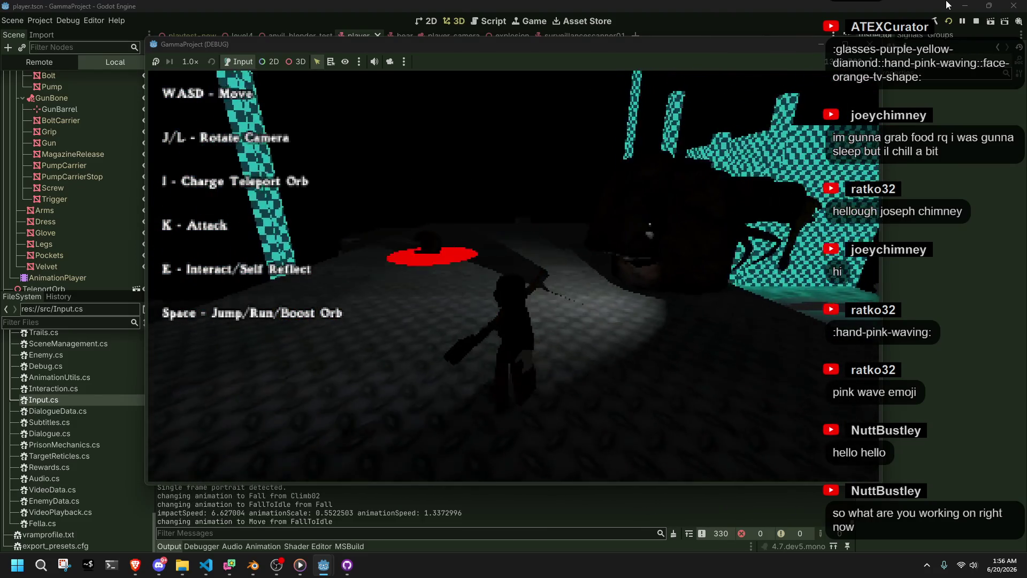
key(j)
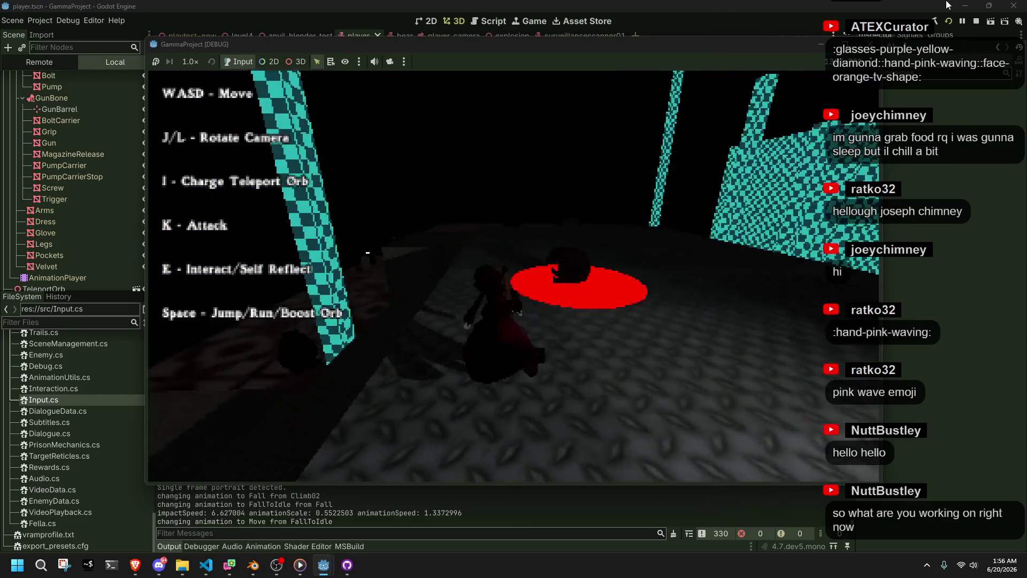
key(j)
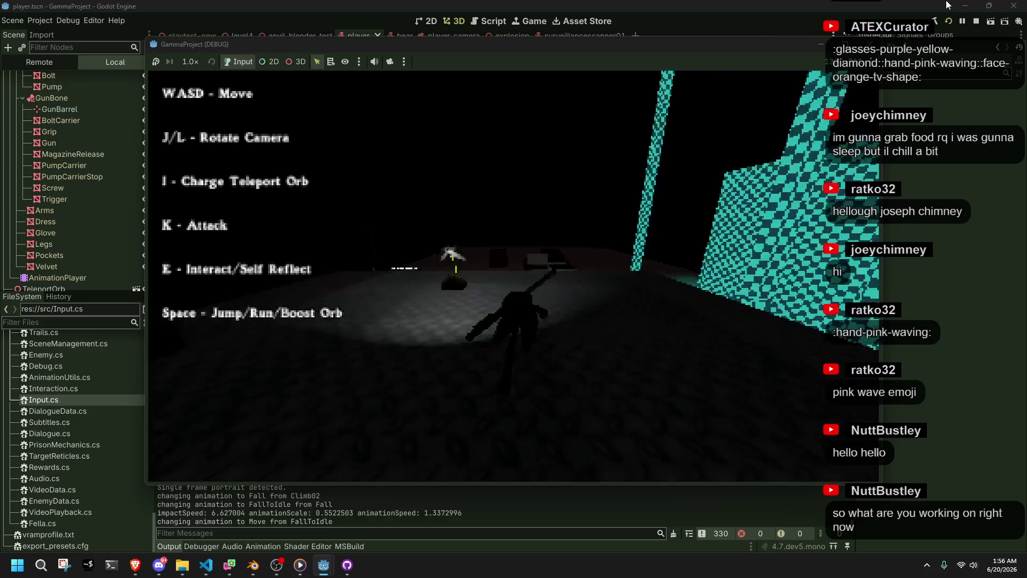
key(j)
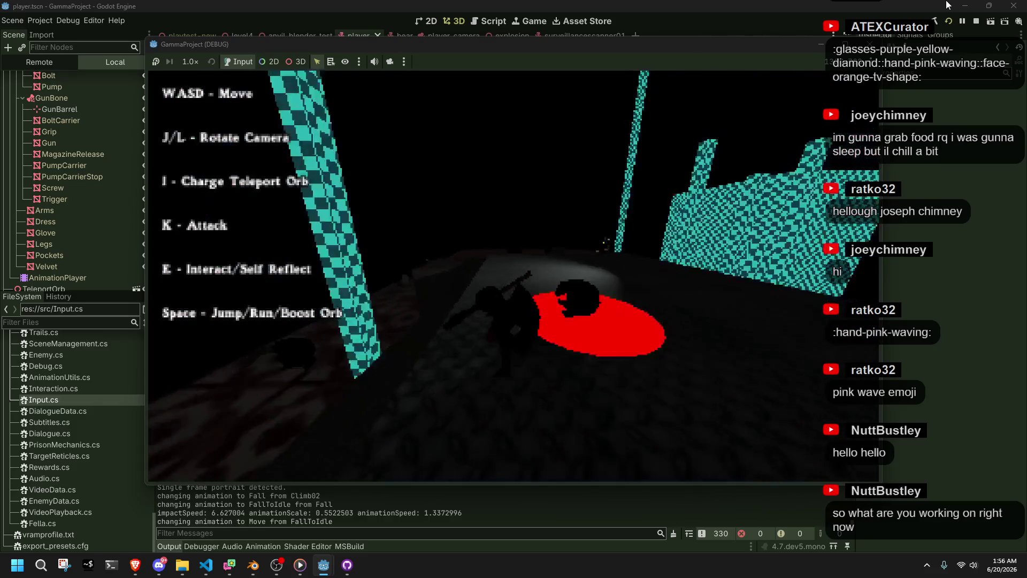
Walk forward across the floor and along the corridor, rotating the camera around the running character.
key(l)
key(w)
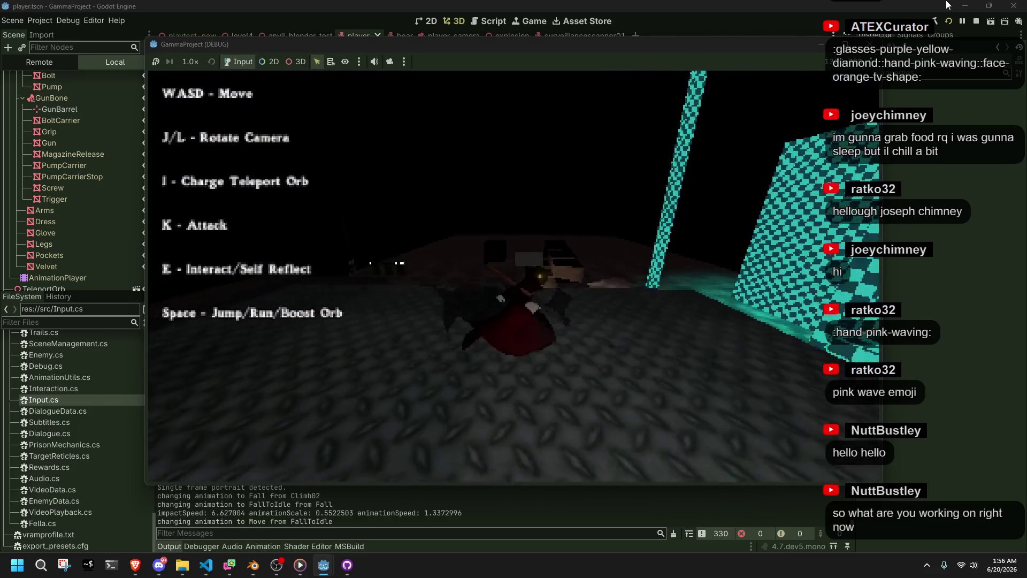
key(l)
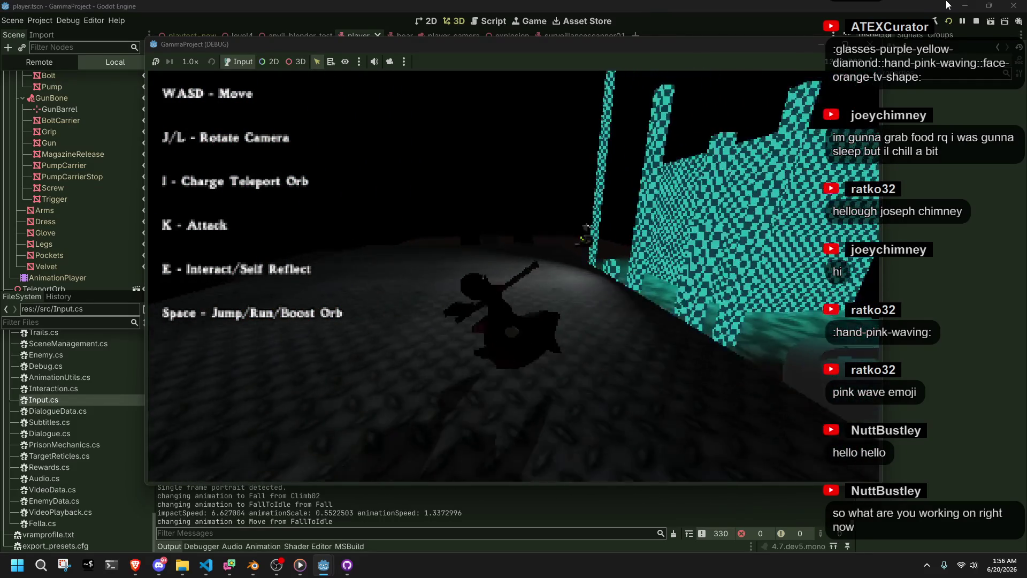
key(j)
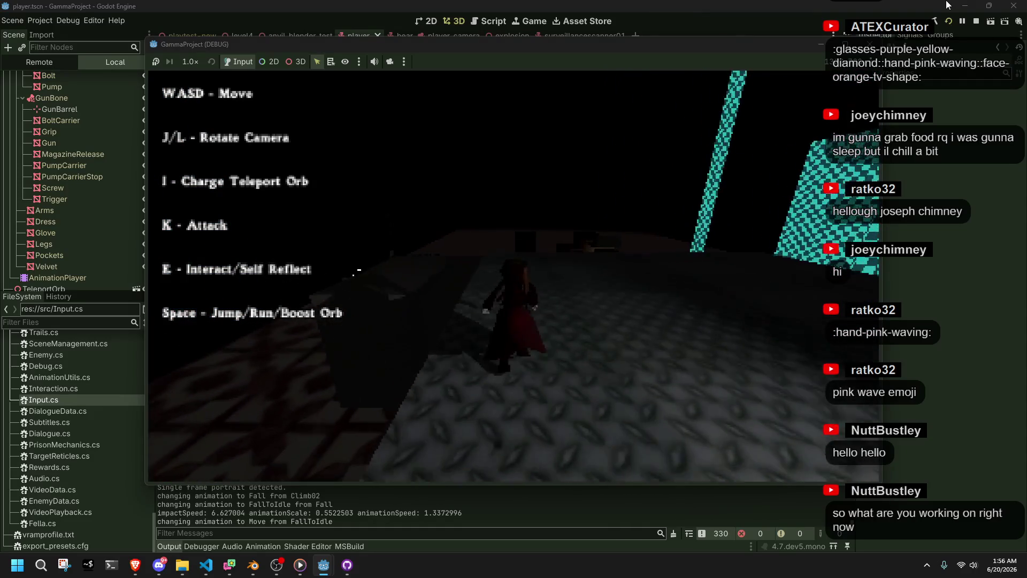
key(j)
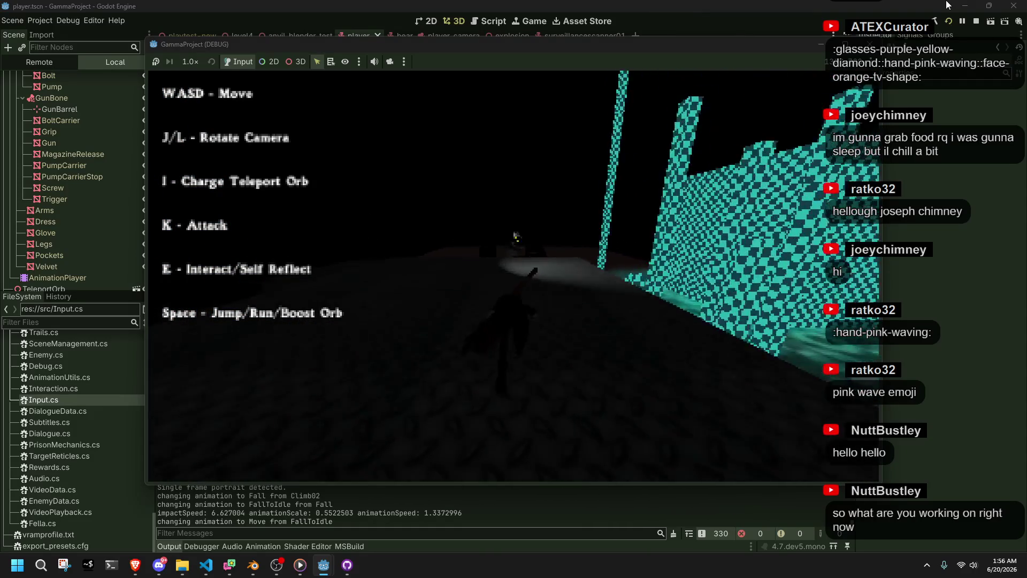
key(j)
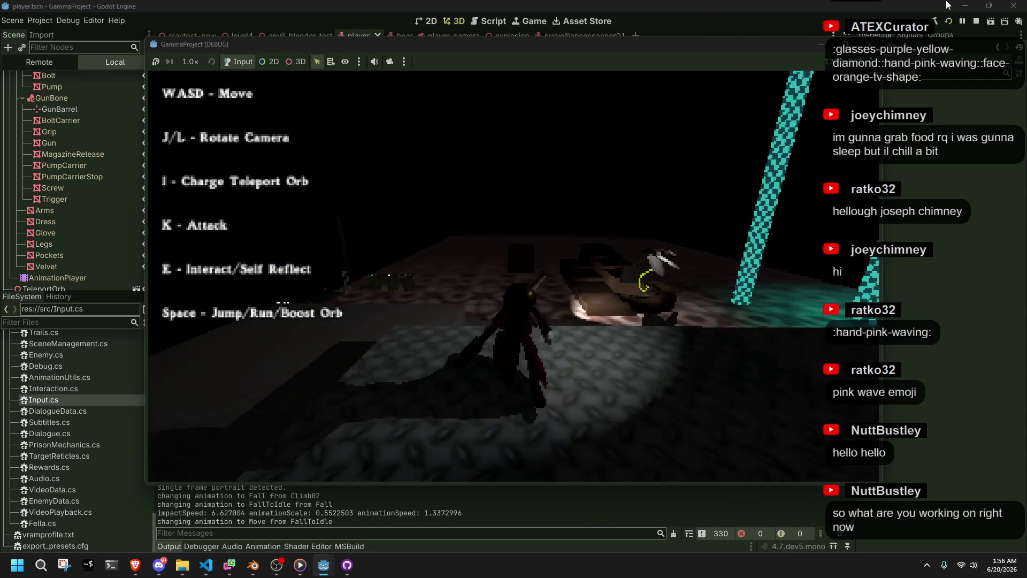
key(j)
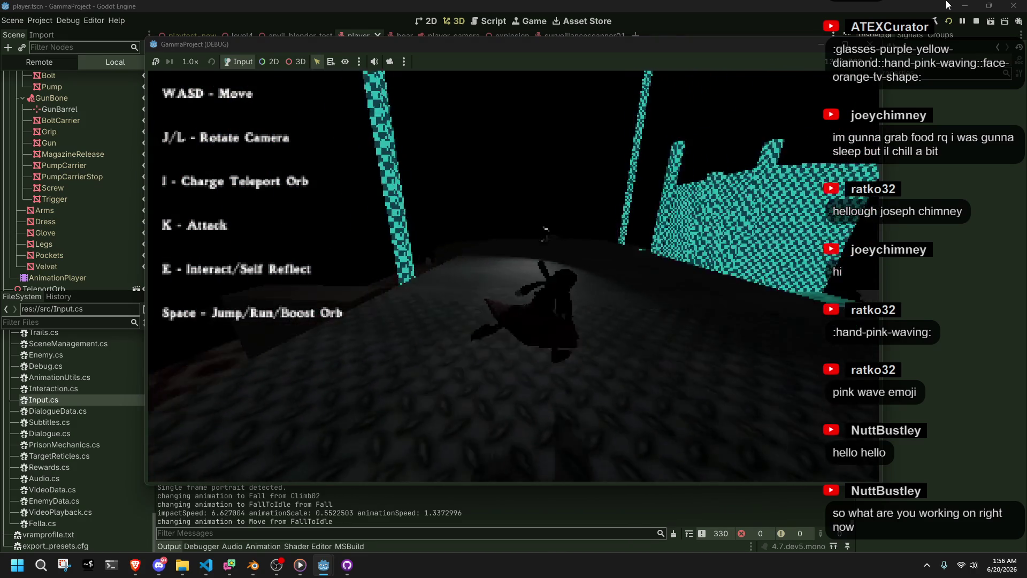
key(j)
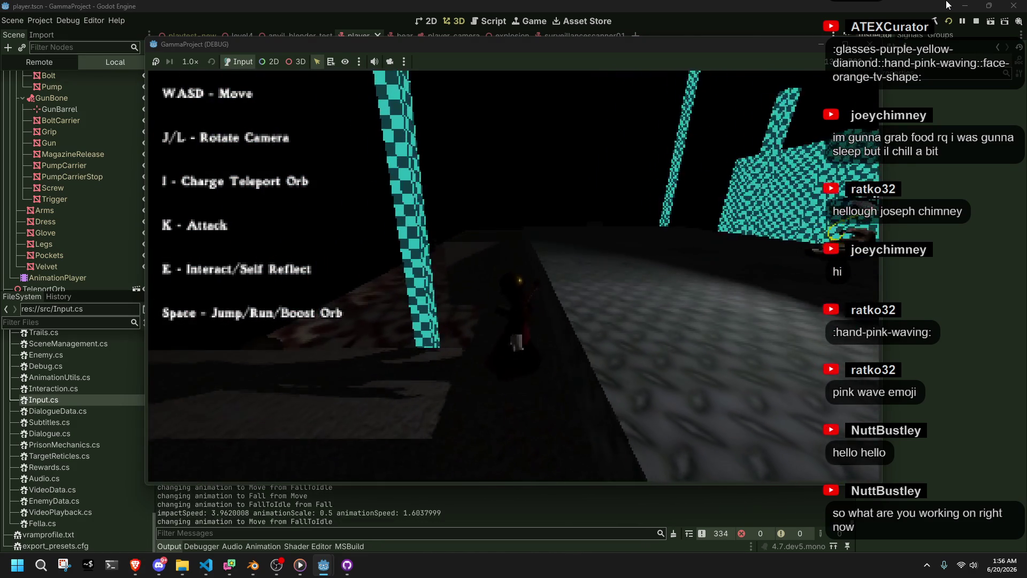
Run past the red blob across the lit floor to the wooden crates, then forward off the ledge.
key(j)
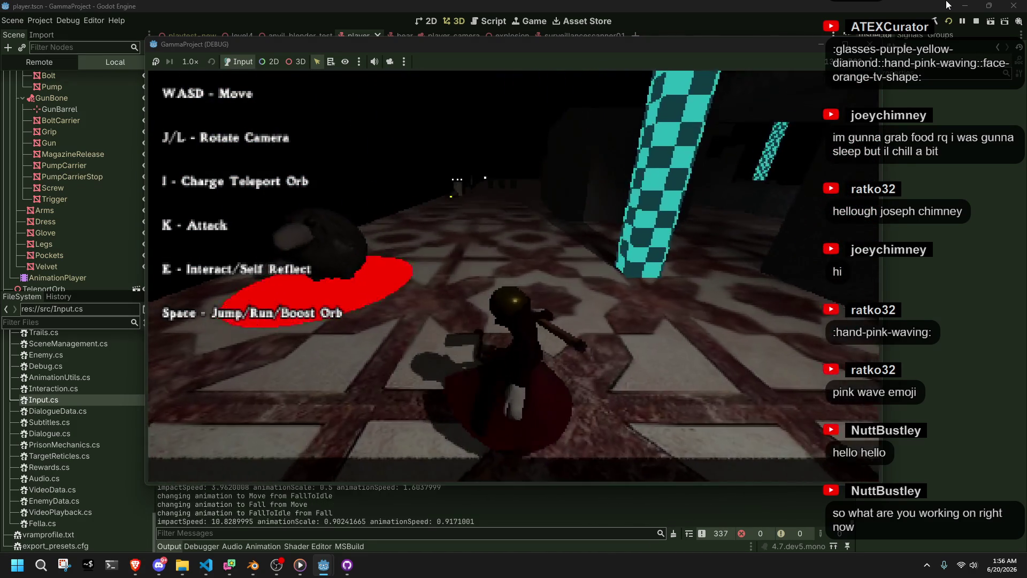
key(j)
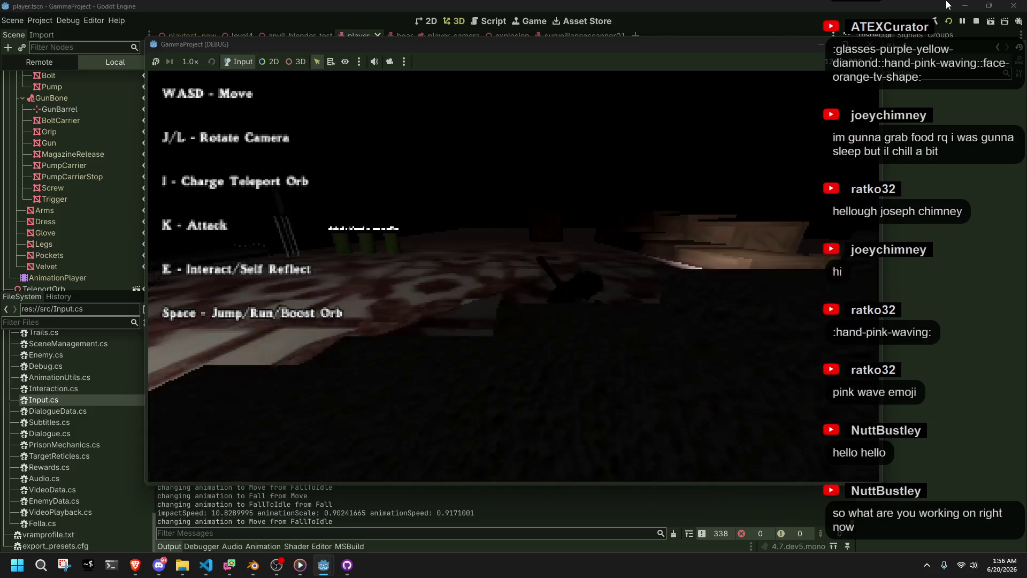
key(j)
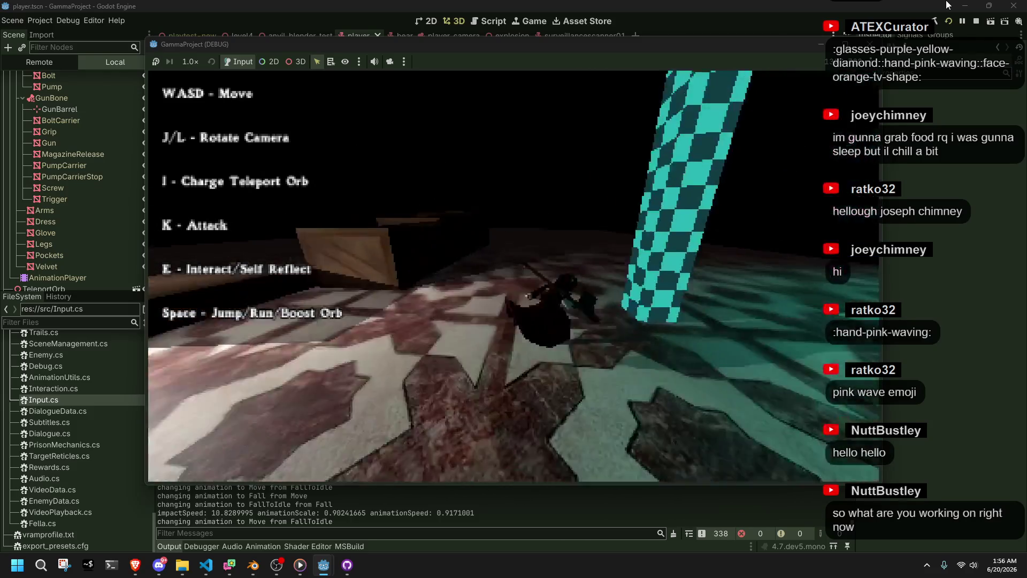
key(j)
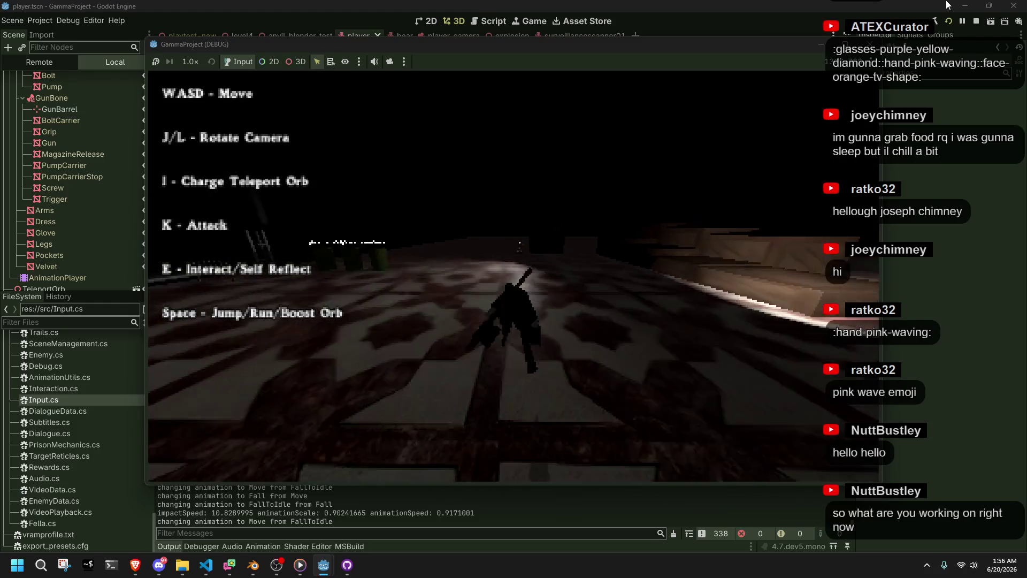
key(j)
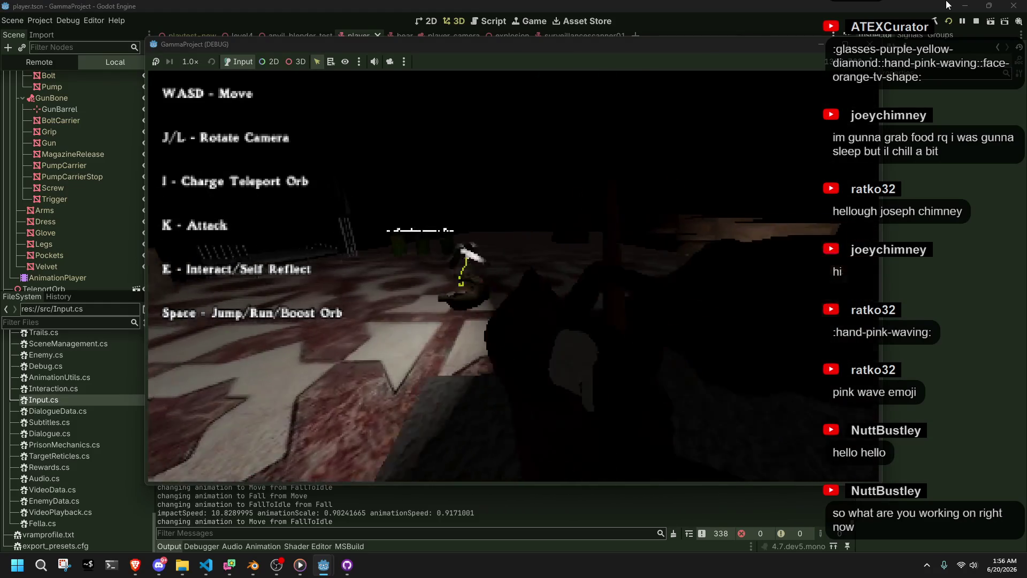
key(j)
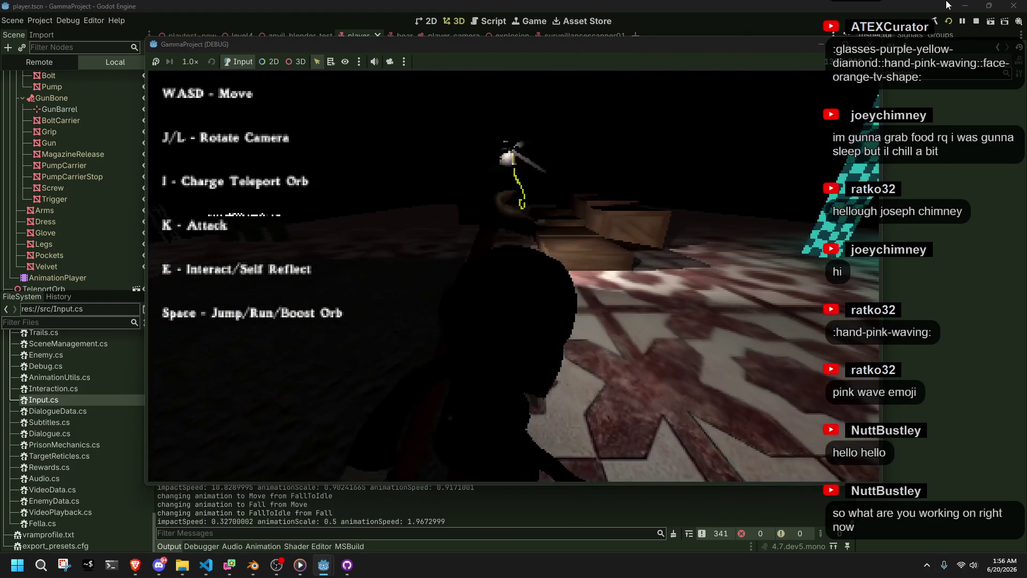
key(j)
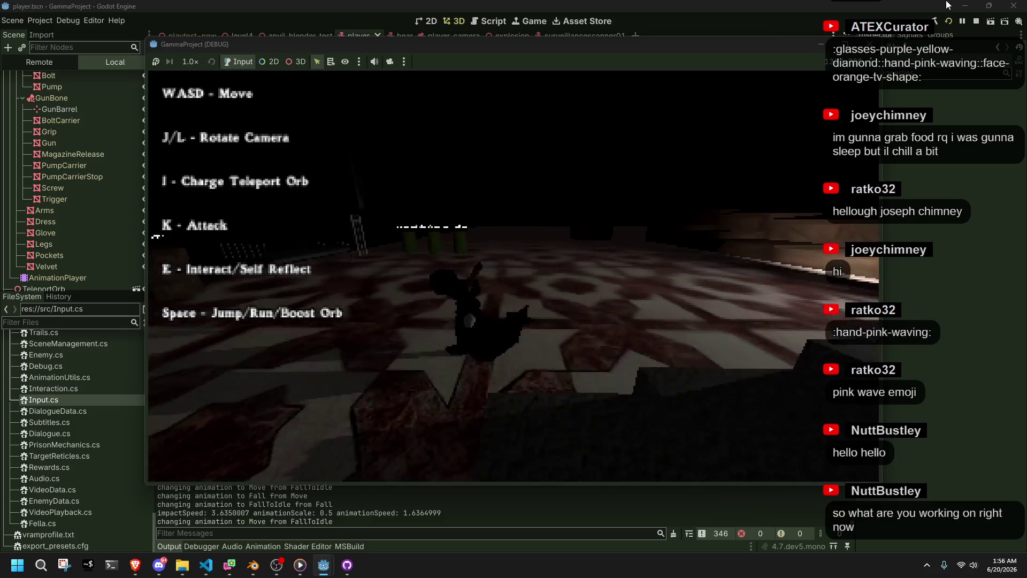
key(j)
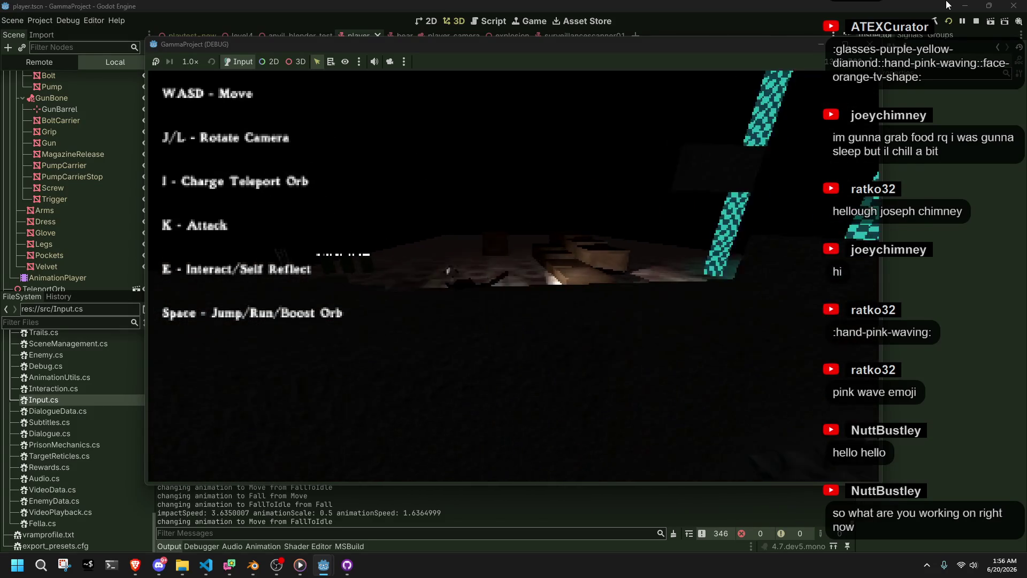
key(w)
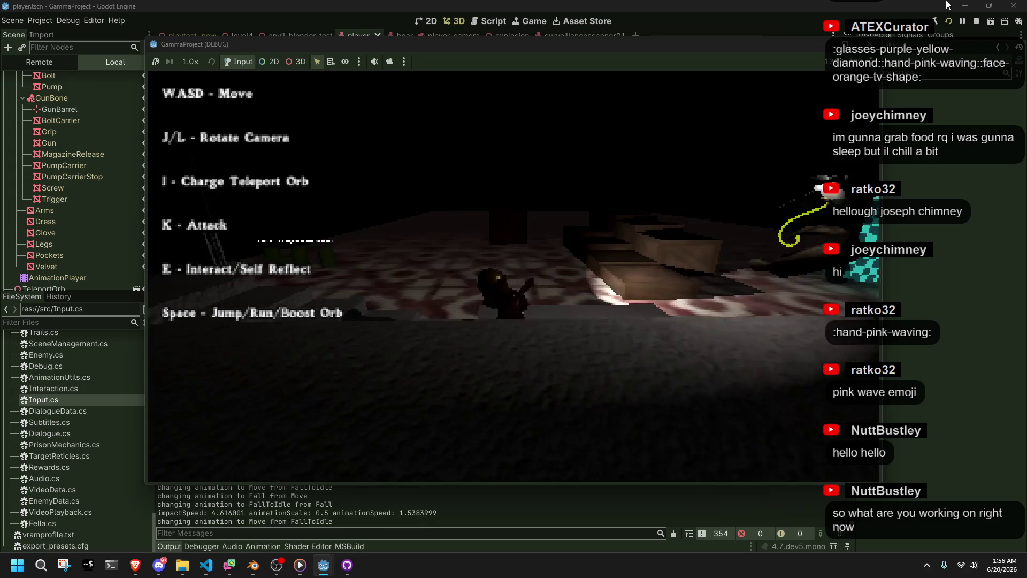
Charge and release a teleport orb, run into the teal checkered room, jump off the ledge and roll on landing.
key(j)
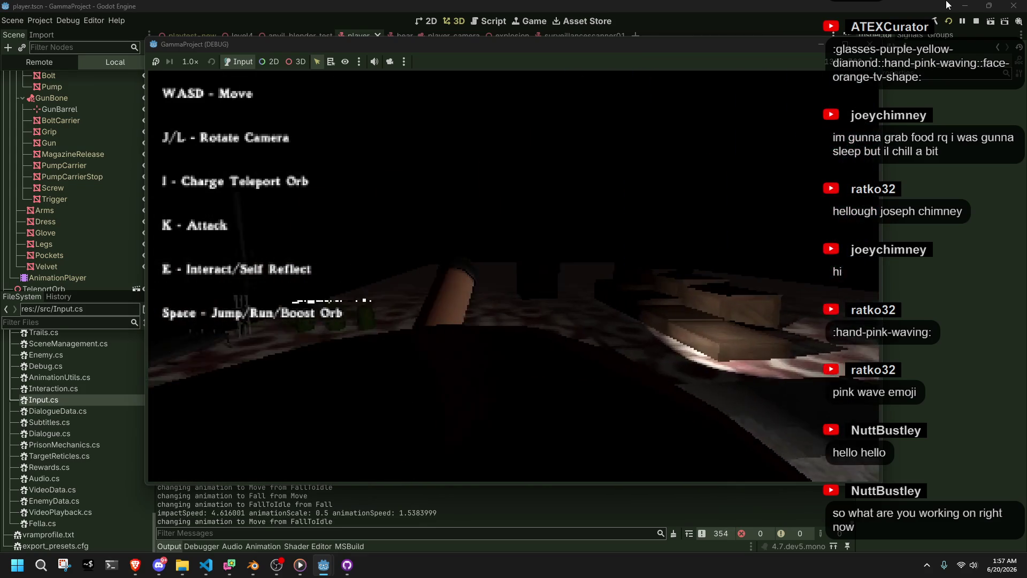
key(i)
key(w)
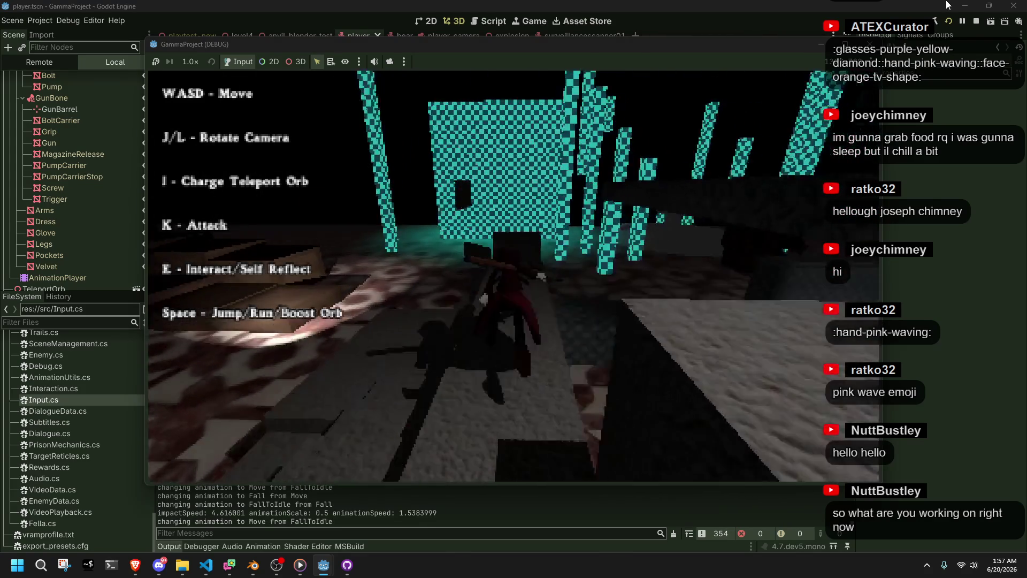
key(w)
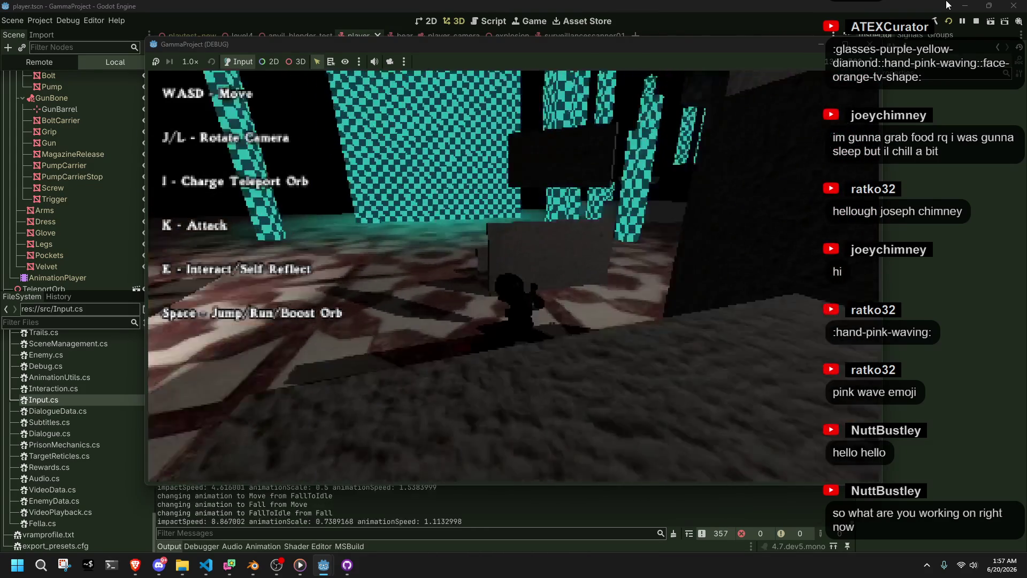
key(w)
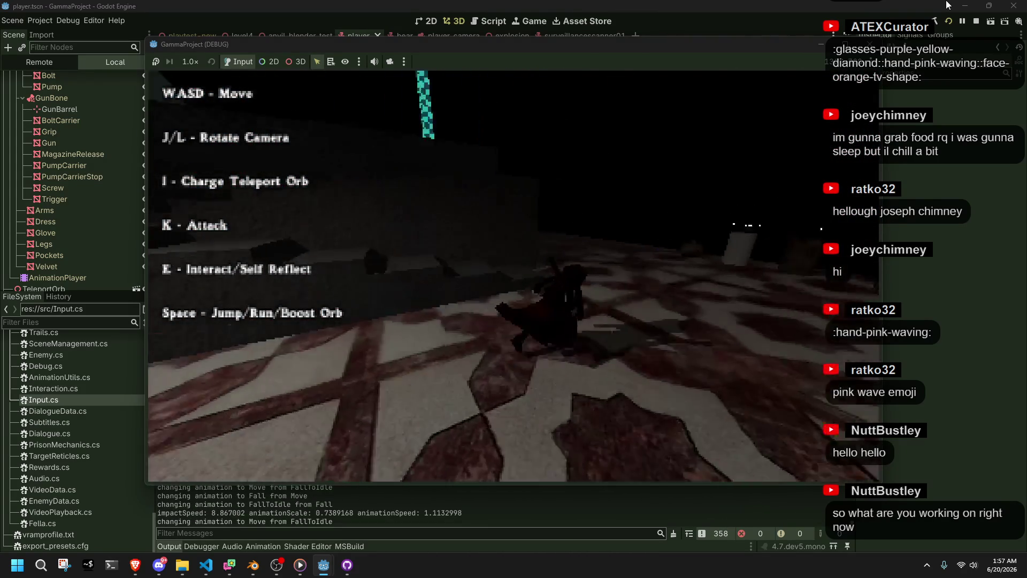
key(w)
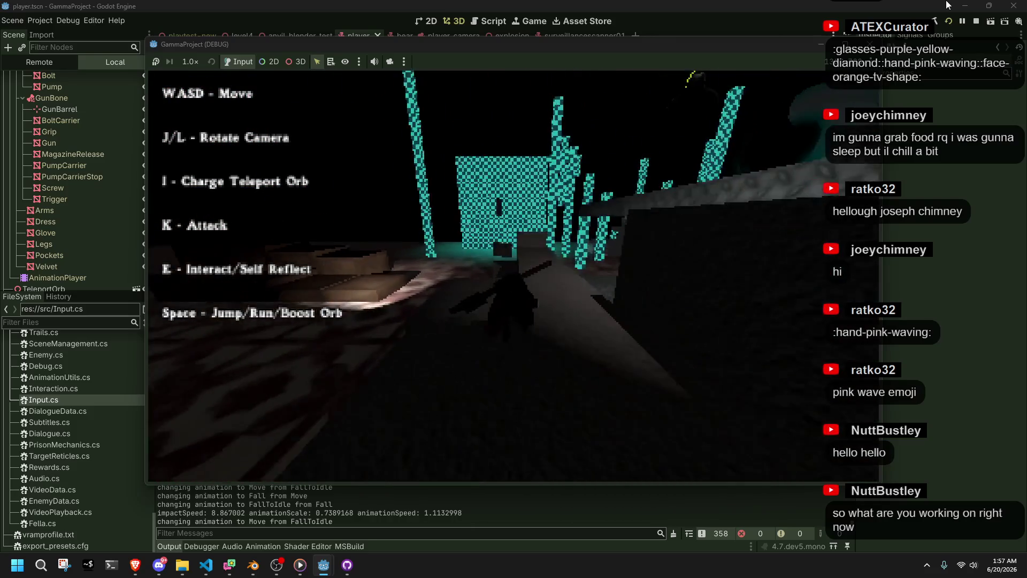
key(w)
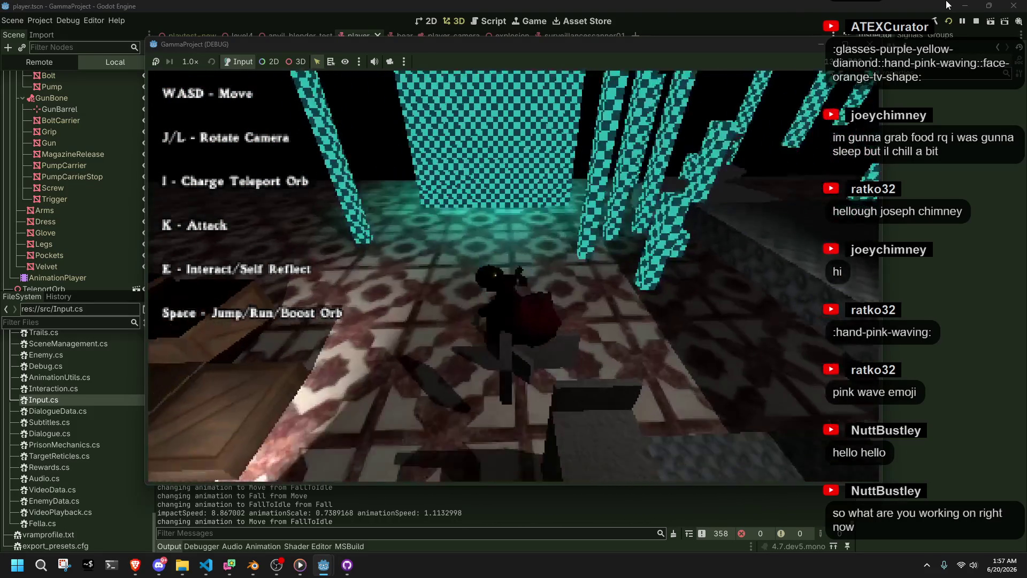
key(space)
key(w)
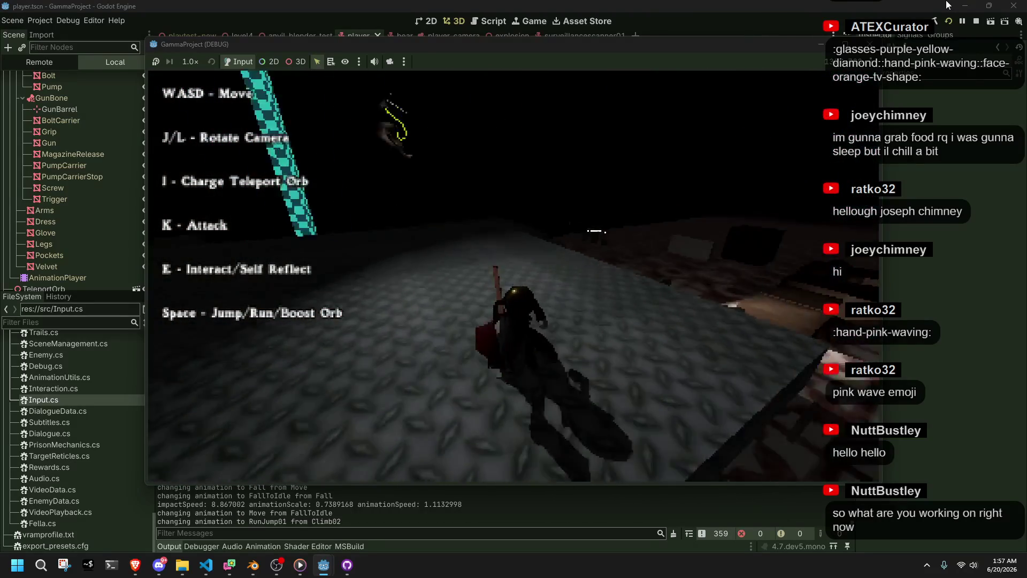
Sweep the camera back and forth, then run between the teal pillars and off another ledge.
key(j)
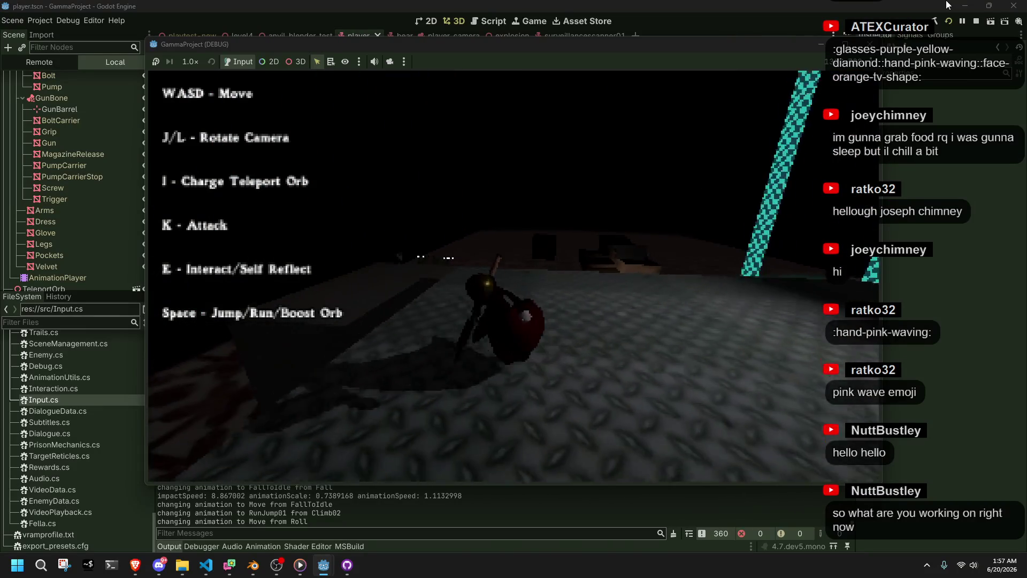
key(l)
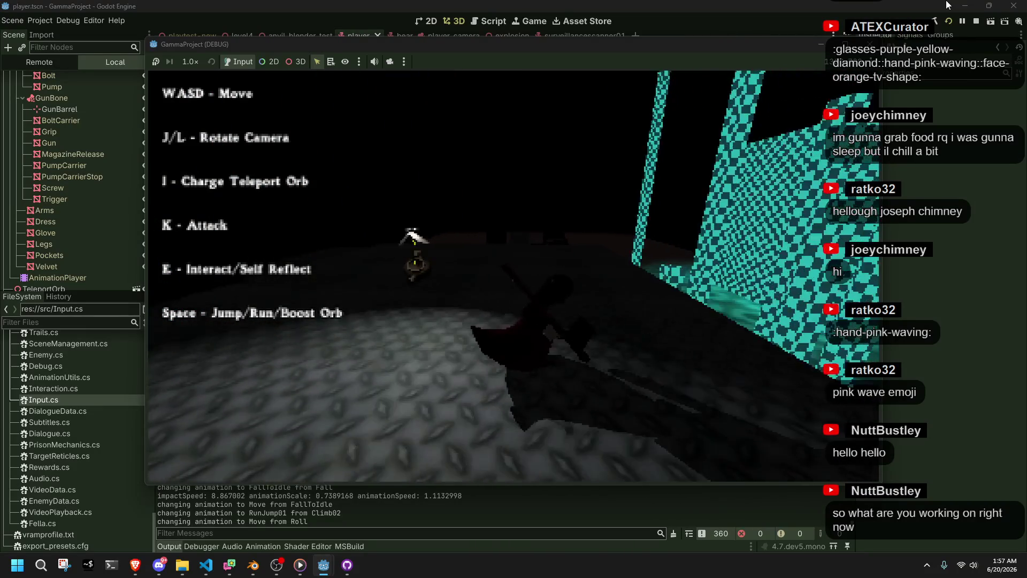
key(j)
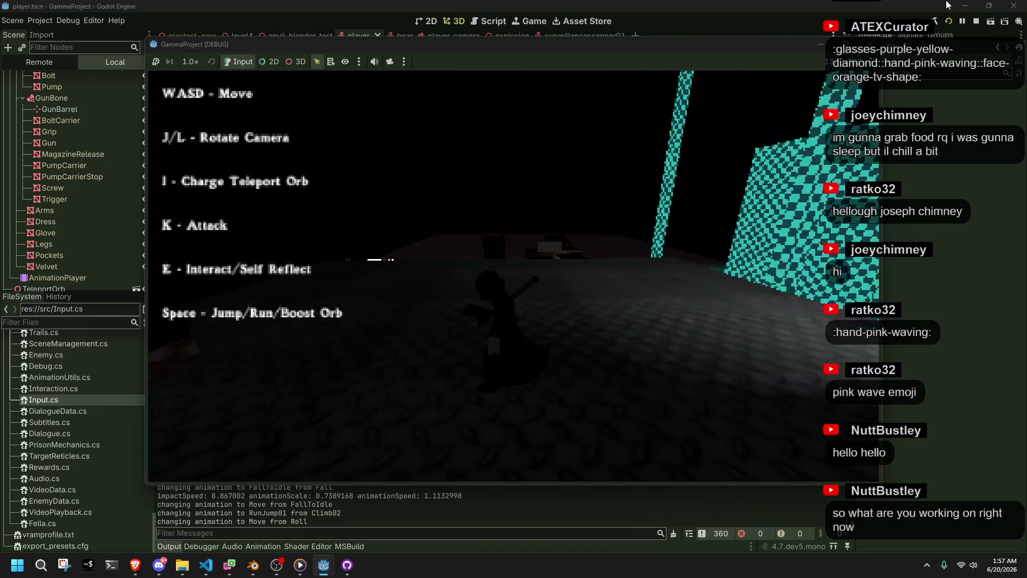
key(j)
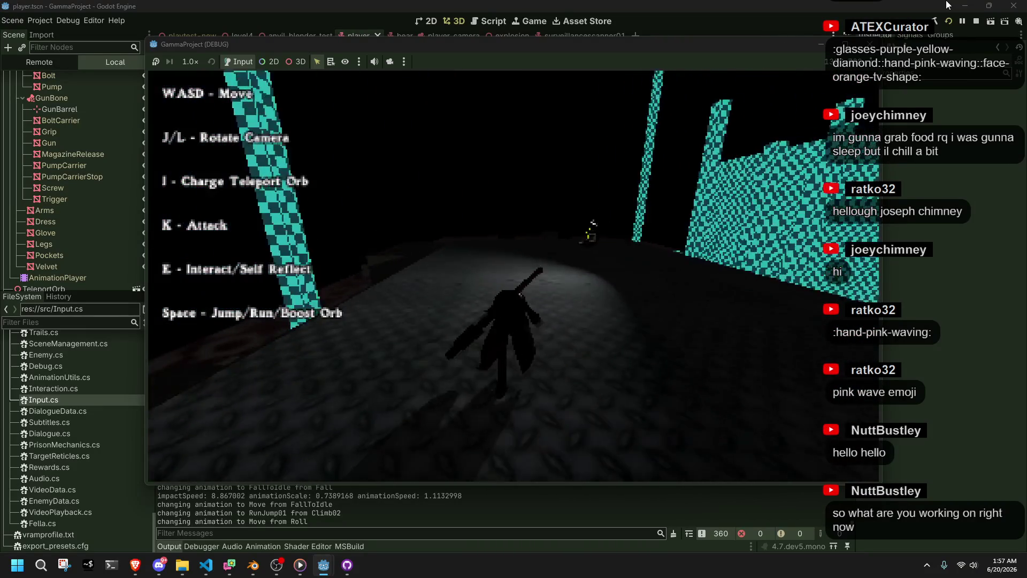
key(l)
key(j)
key(j)
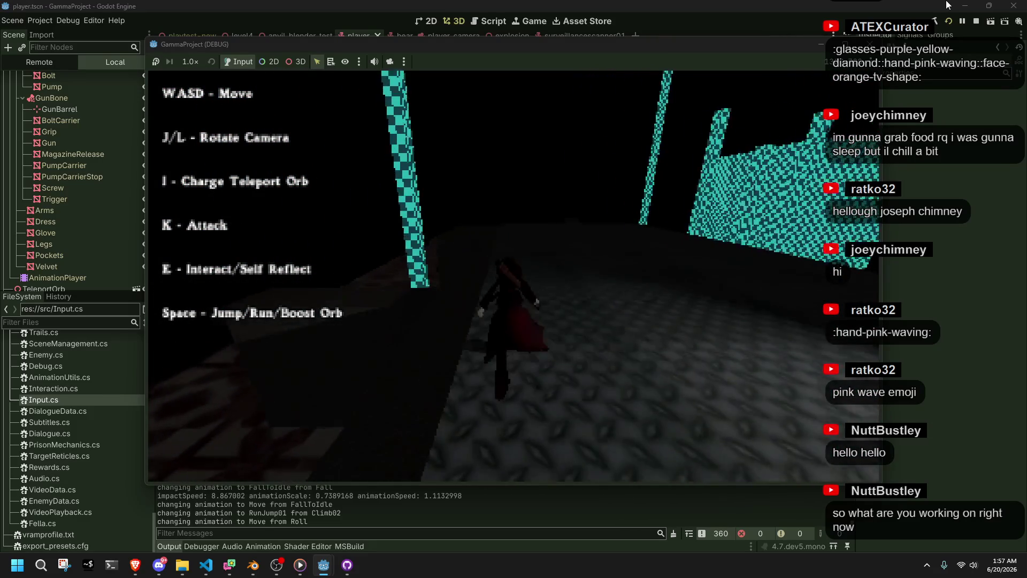
key(w)
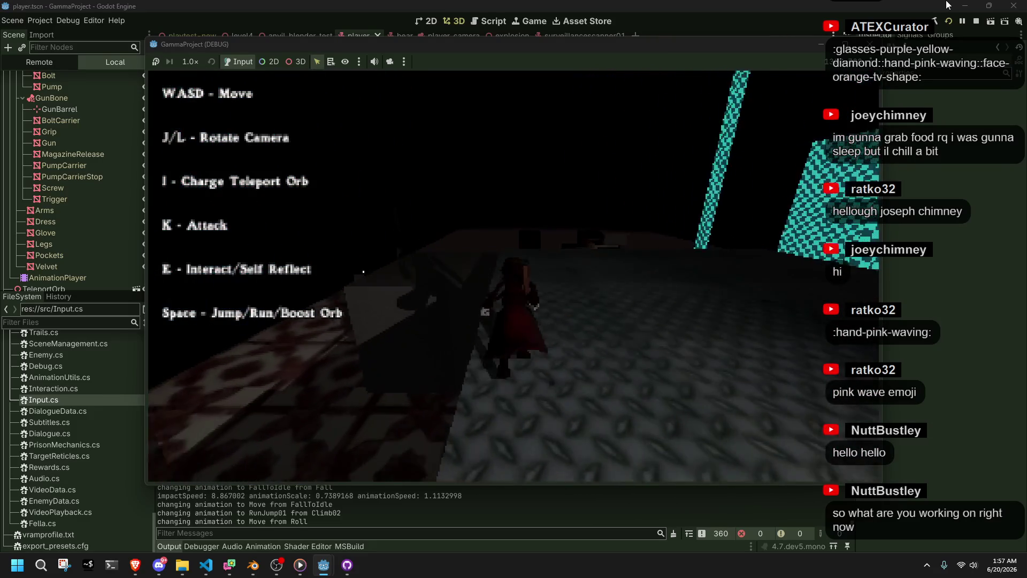
key(w)
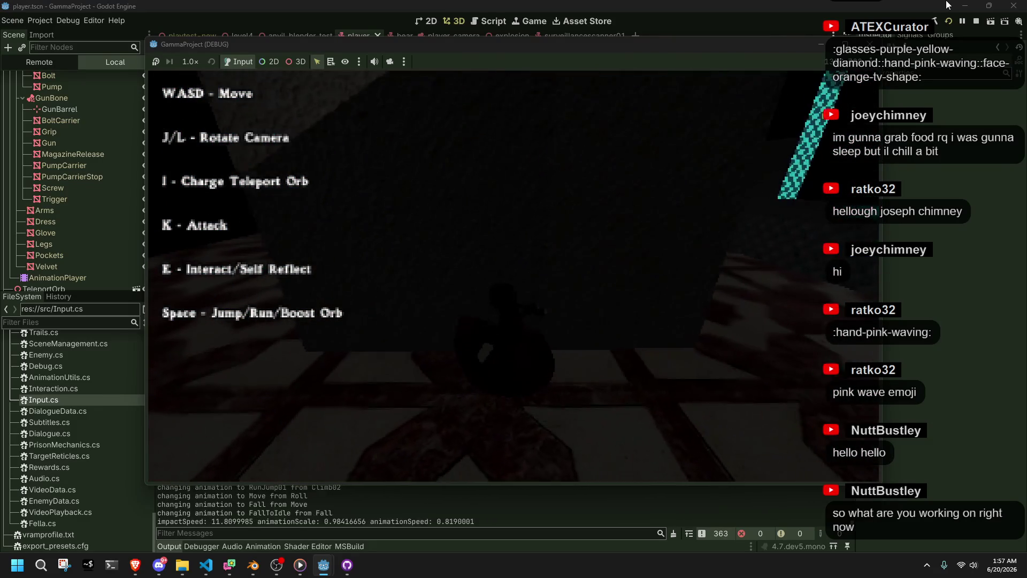
key(w)
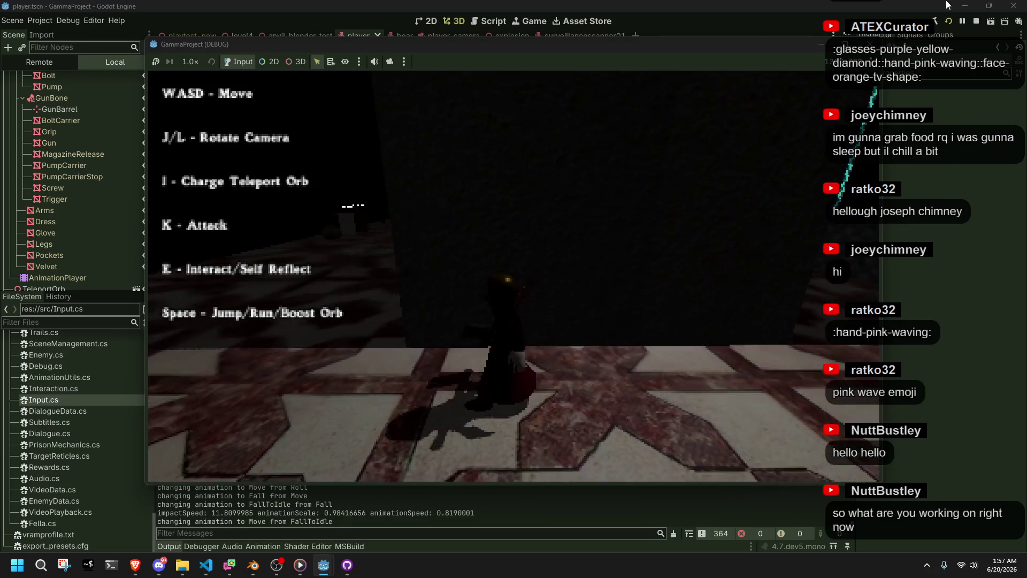
Fire a rocket at the target, then move across the tiled floor while turning the camera left and right.
key(j)
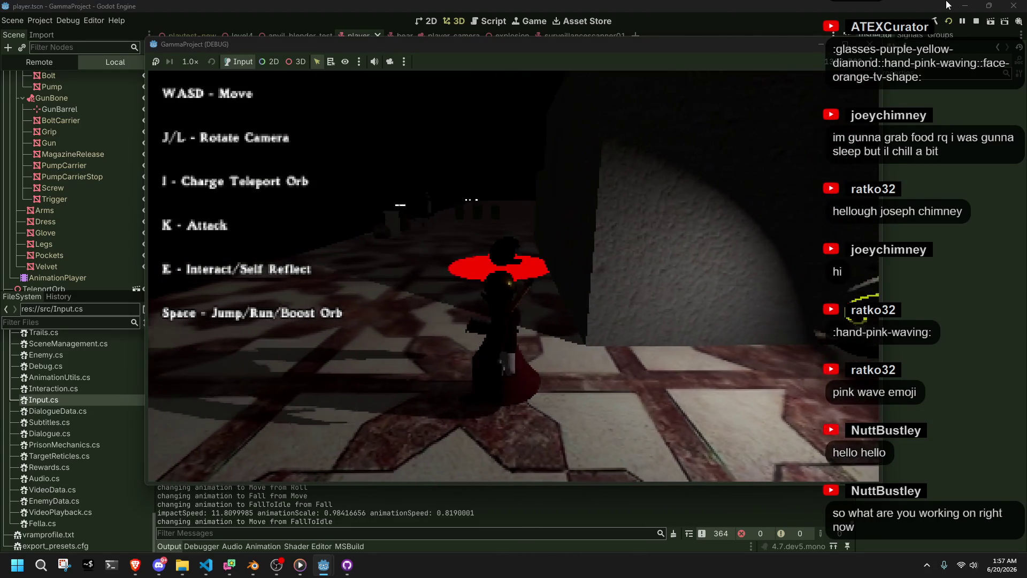
key(k)
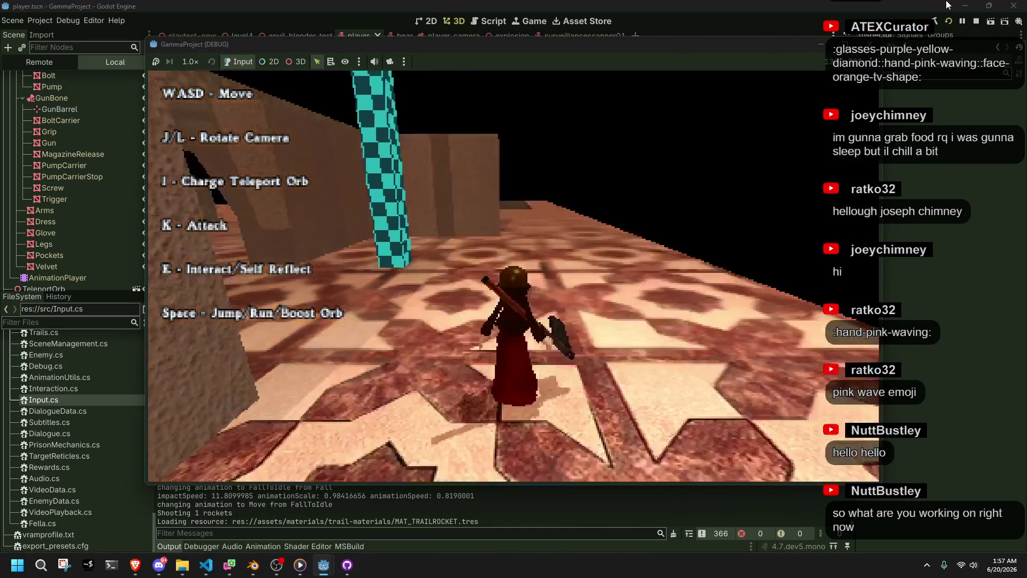
key(w)
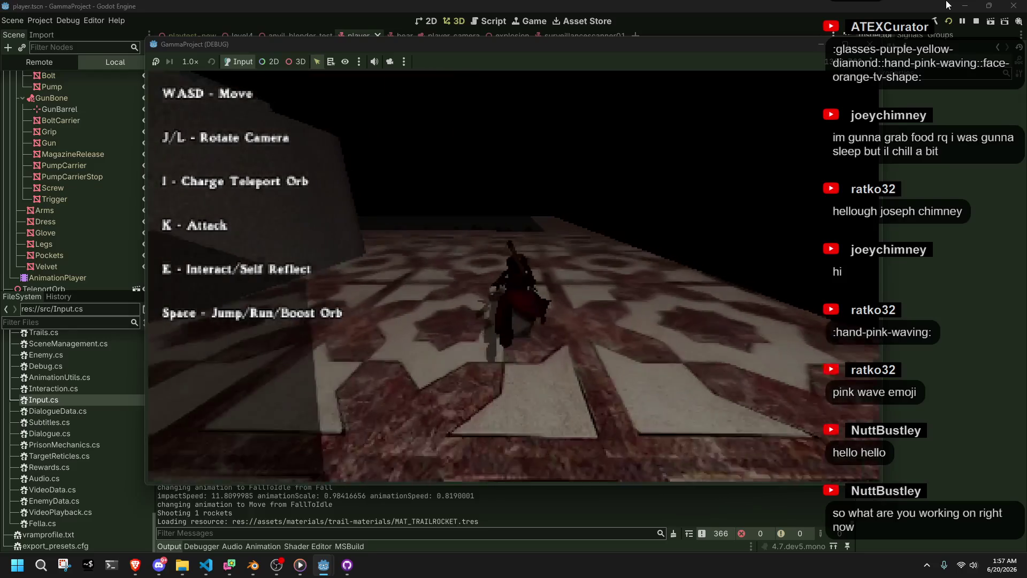
key(w)
key(w)
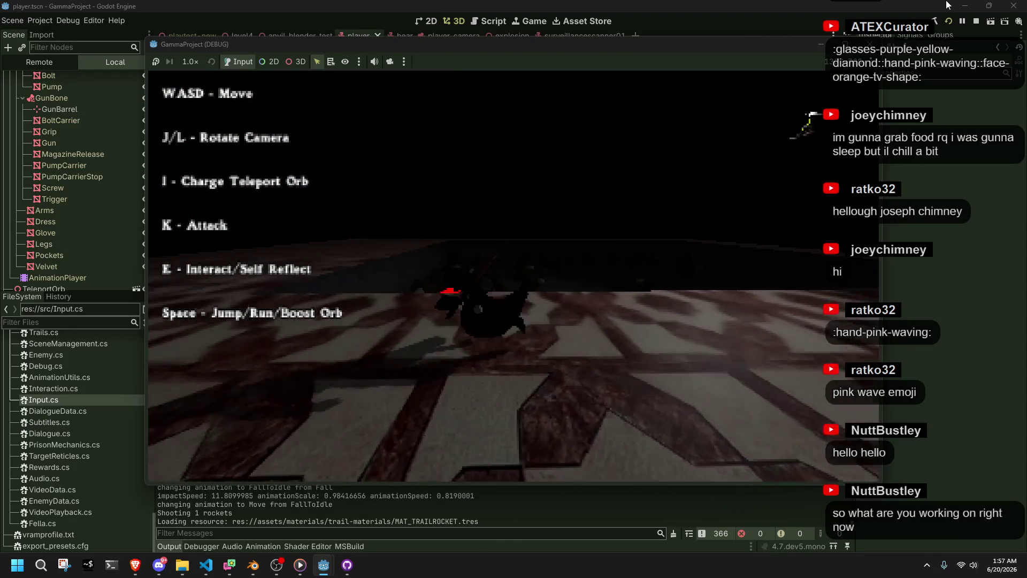
key(w)
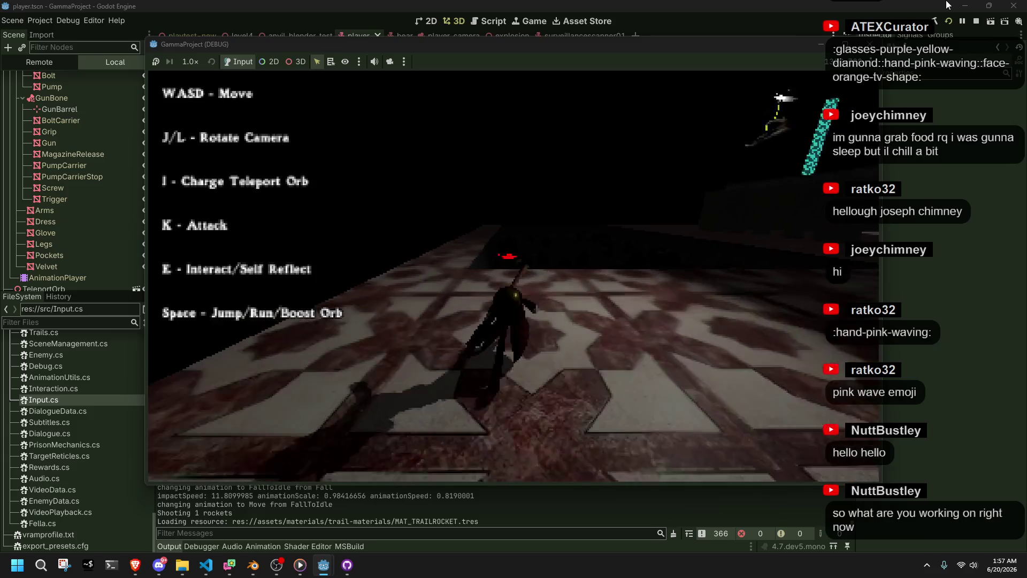
key(l)
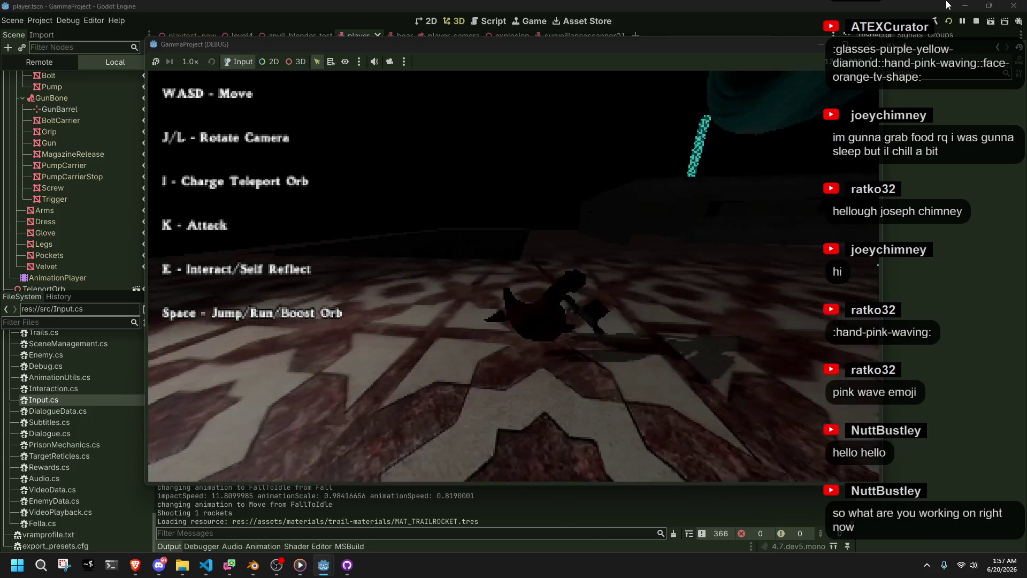
key(j)
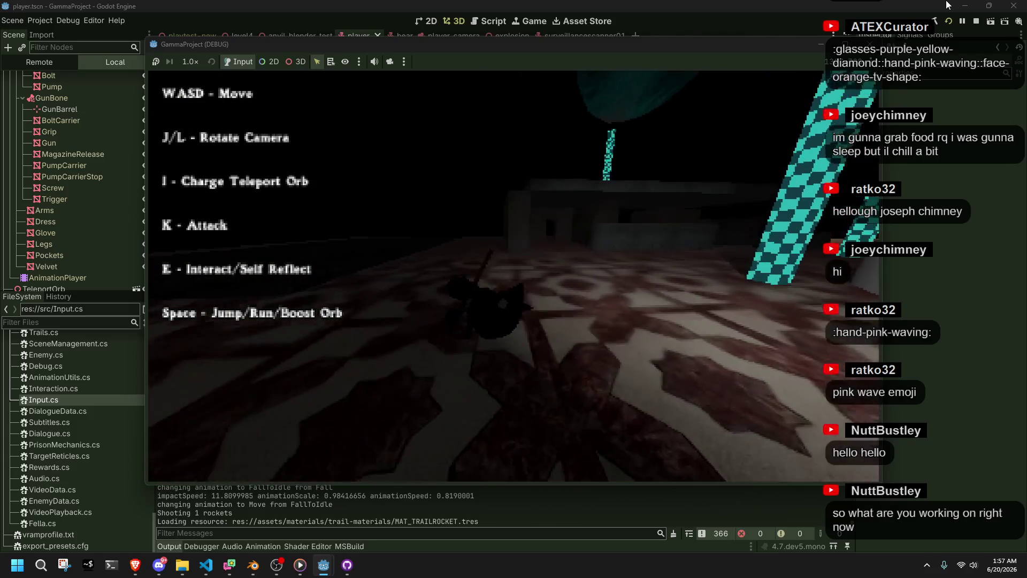
key(j)
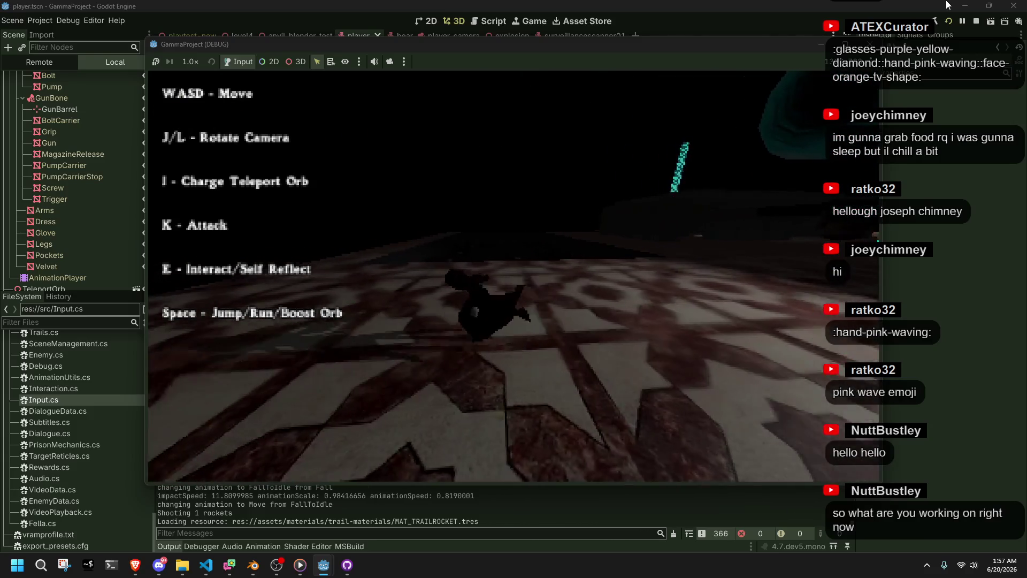
key(l)
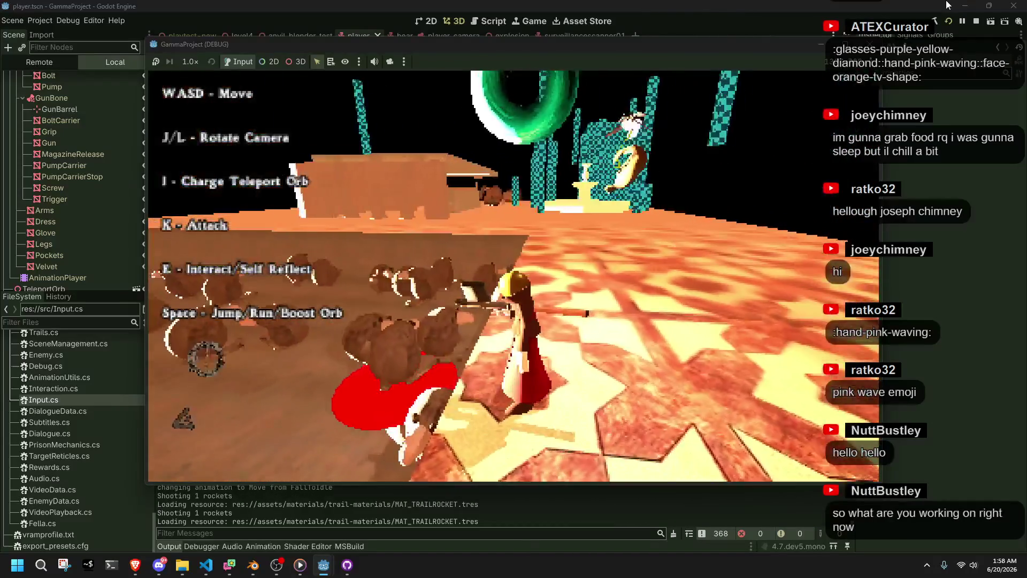
Enter the bright orange arena, launch the character into the air and run toward the pickups.
key(l)
key(l)
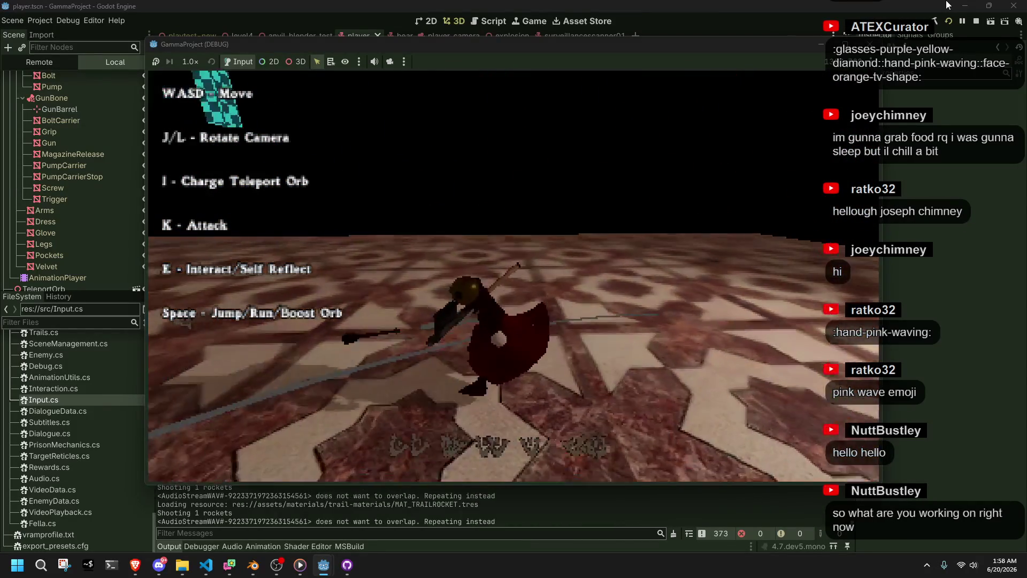
key(e)
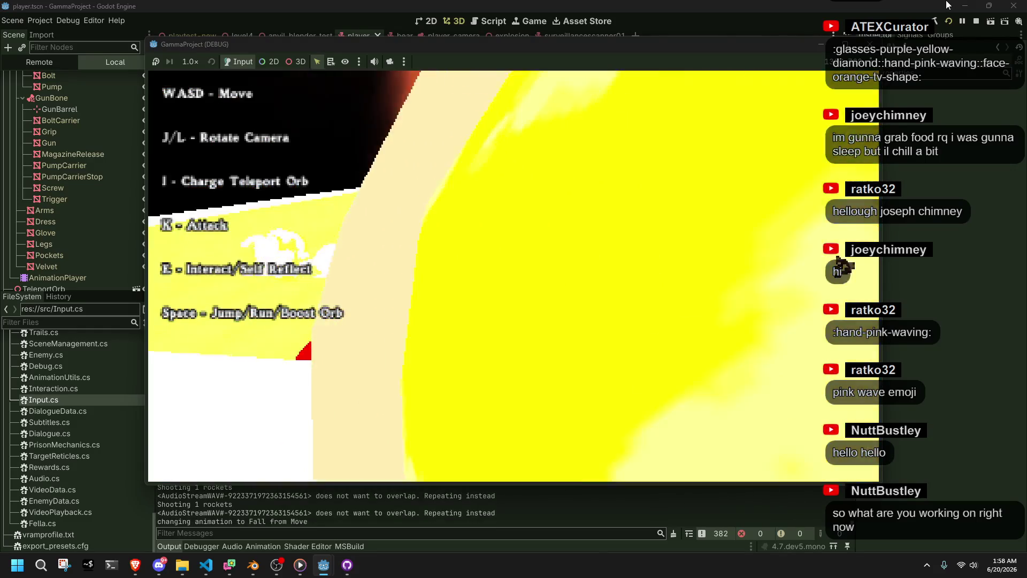
key(w)
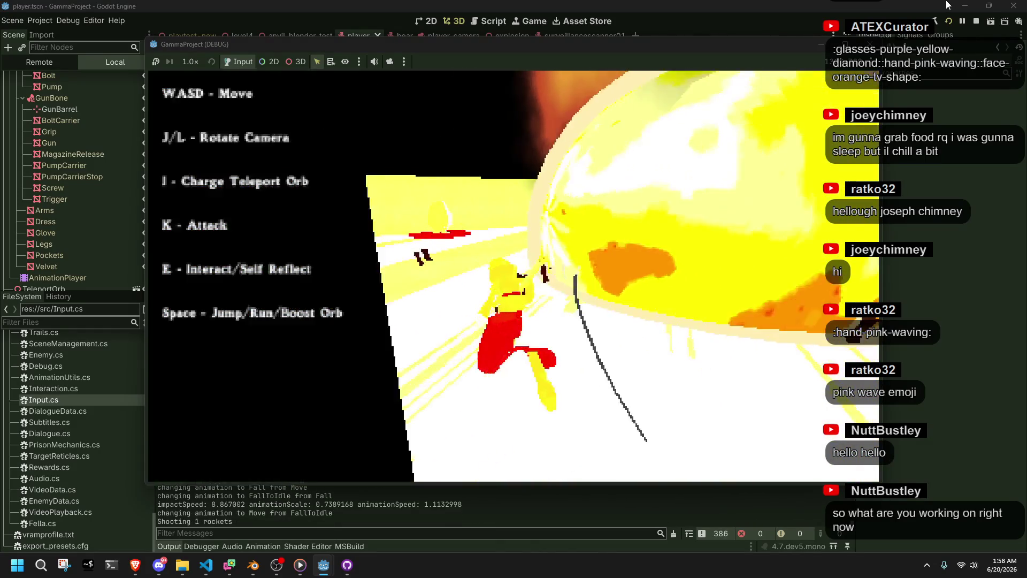
key(l)
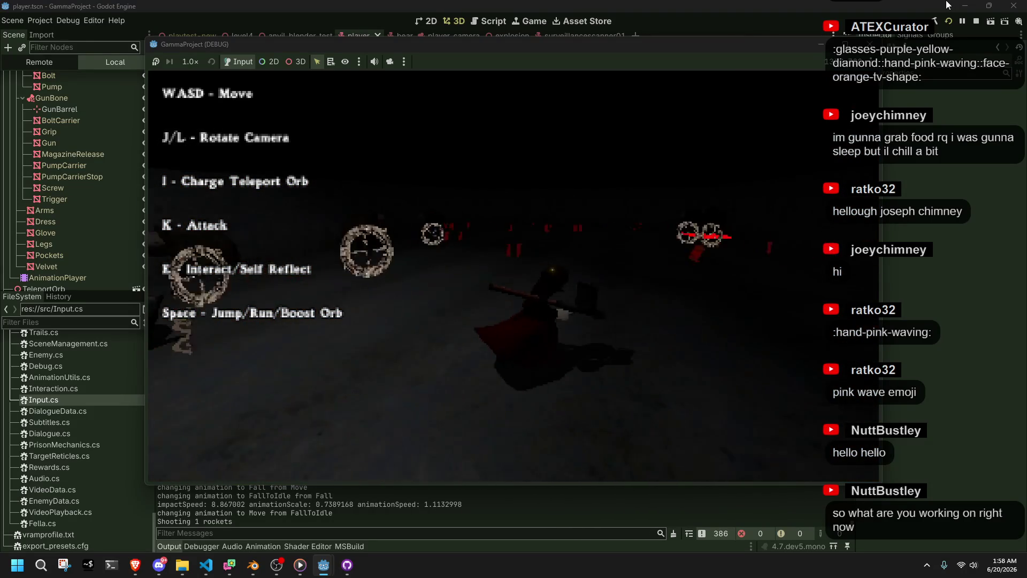
key(w)
Fire two rockets, then run forward across the field swinging the camera toward the lit wall.
key(k)
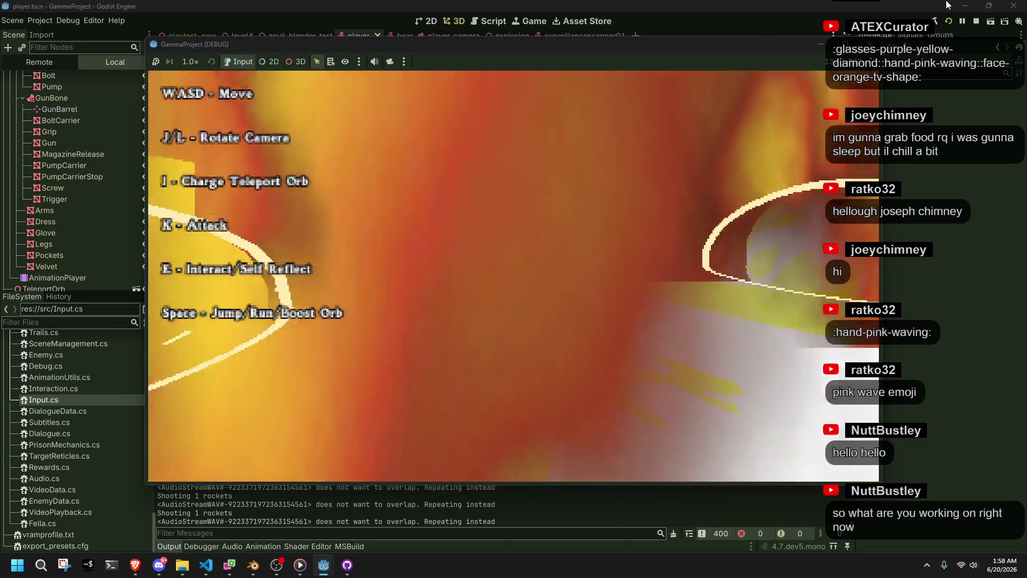
key(k)
key(w)
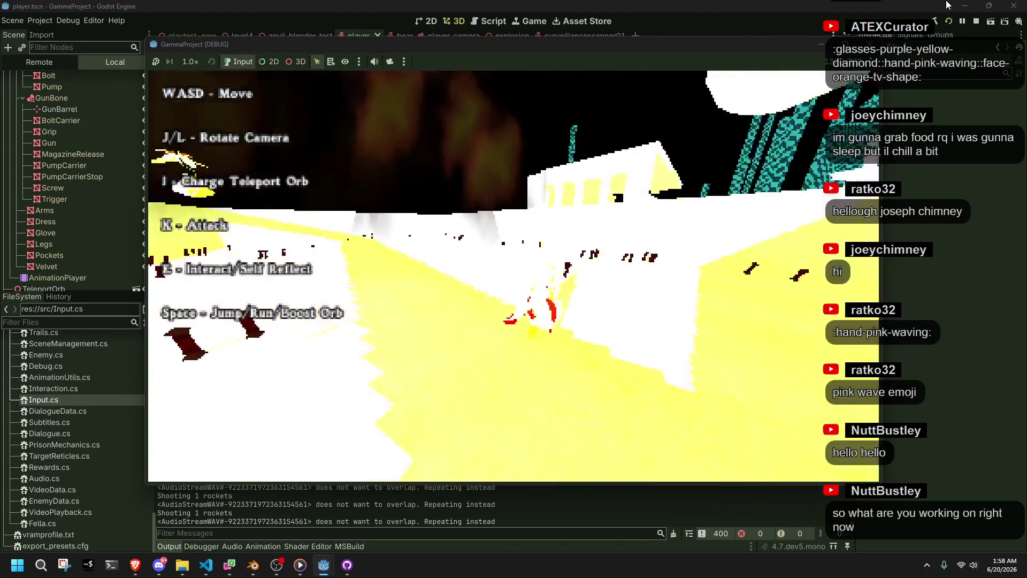
key(w)
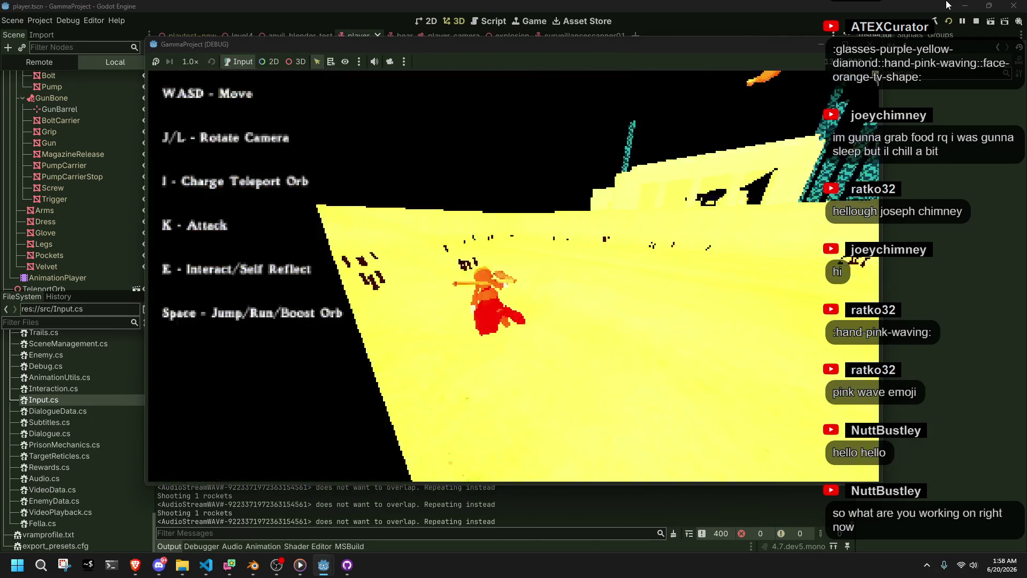
key(w)
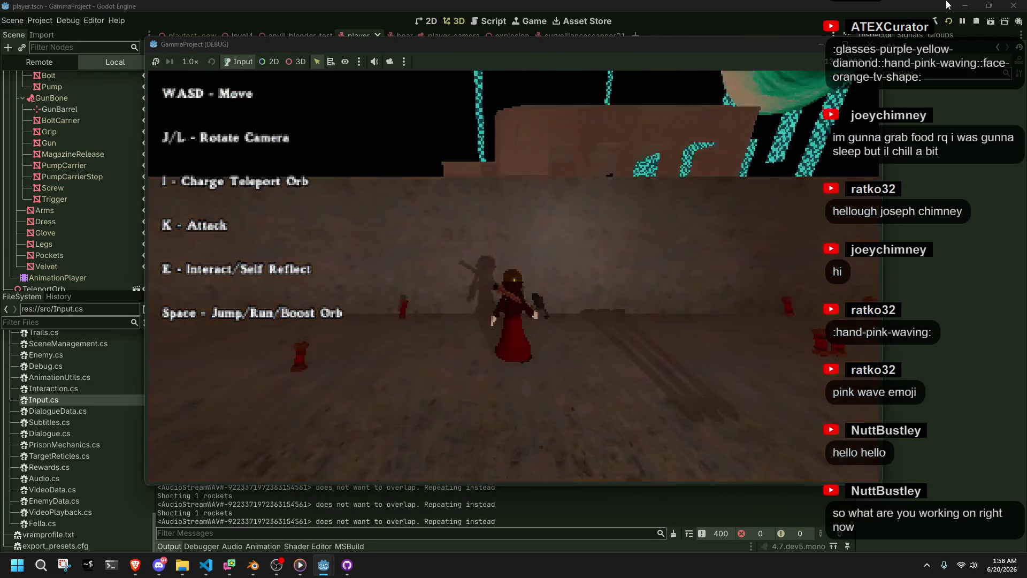
key(l)
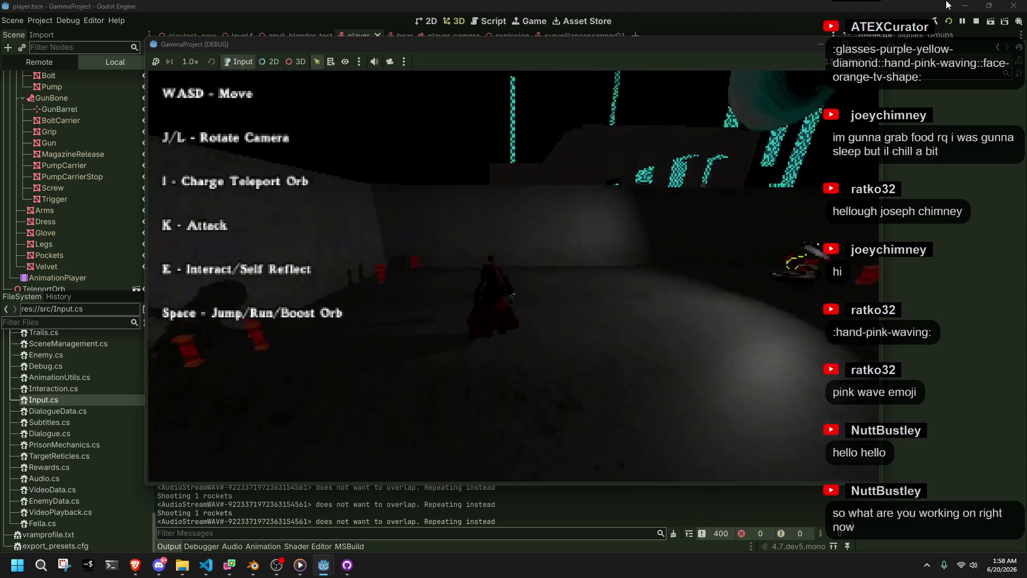
key(l)
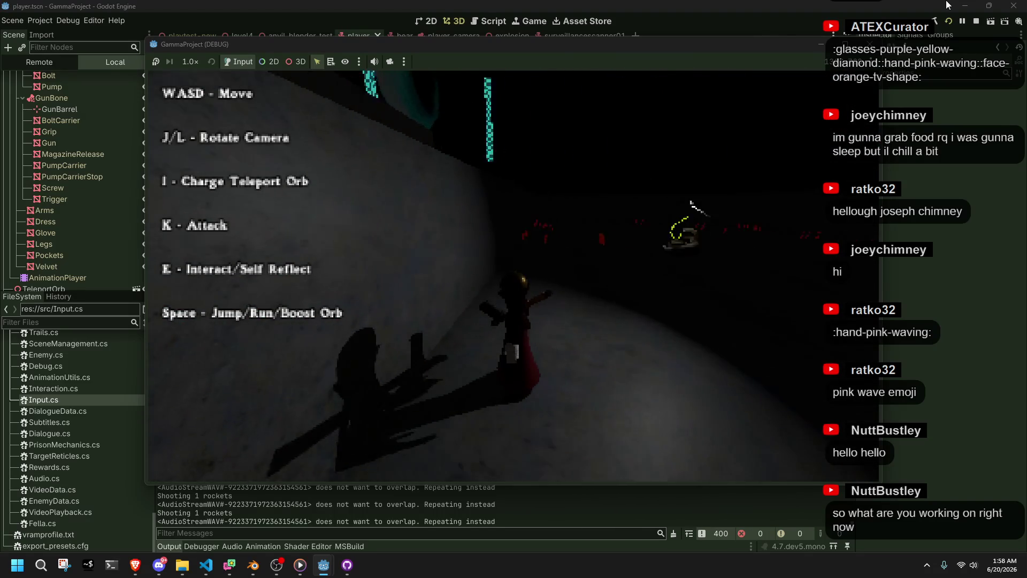
Stop the game with F8, switch to Player.cs and highlight the Jump and action3 occurrences below the targeting code.
key(F8)
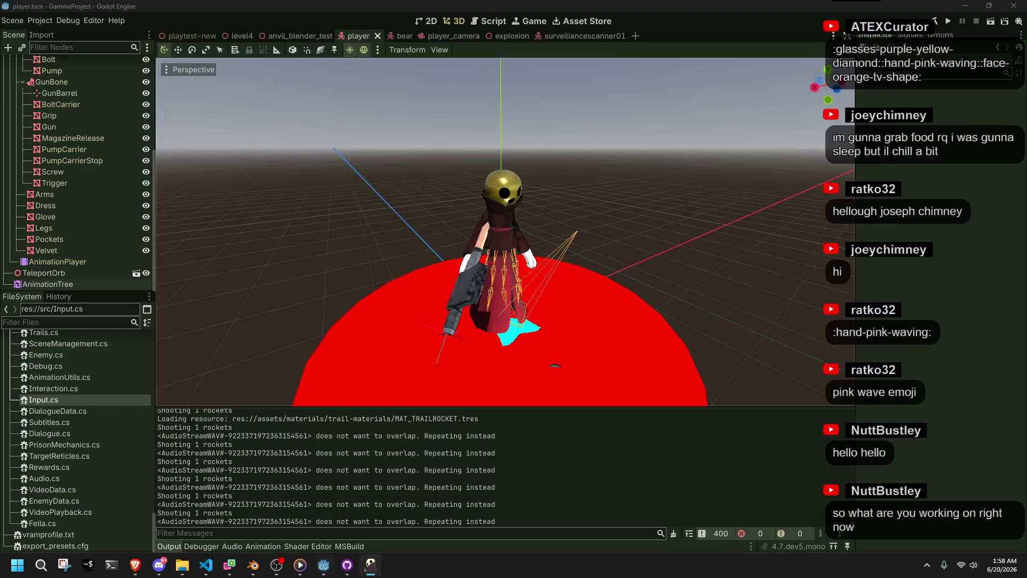
key(alt+Tab)
click(605, 412)
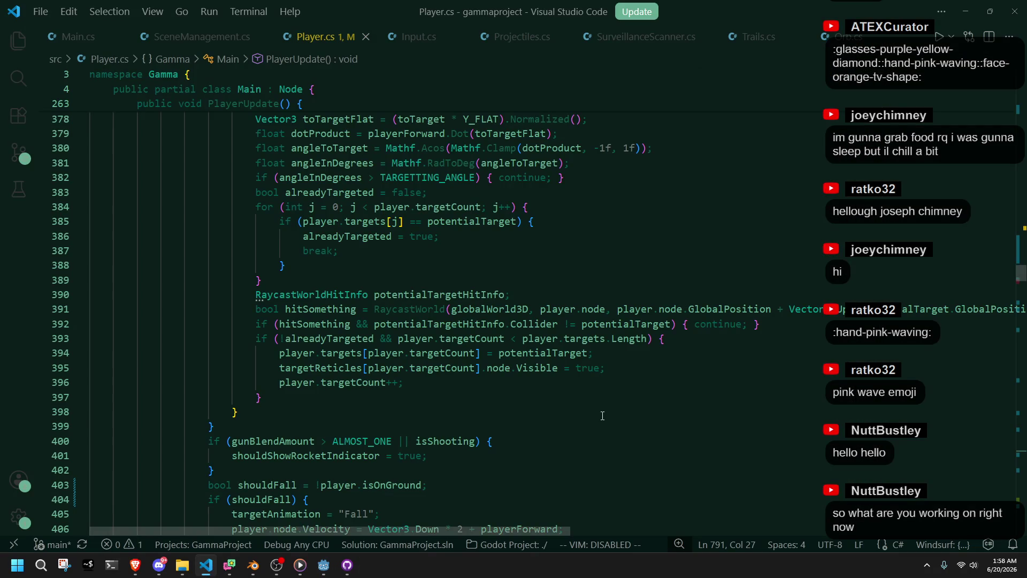
scroll(604, 412, up, 4)
scroll(605, 400, down, 5)
scroll(604, 400, down, 1)
scroll(604, 400, down, 3)
scroll(594, 409, down, 4)
scroll(575, 428, down, 2)
double_click(385, 337)
scroll(420, 373, up, 2)
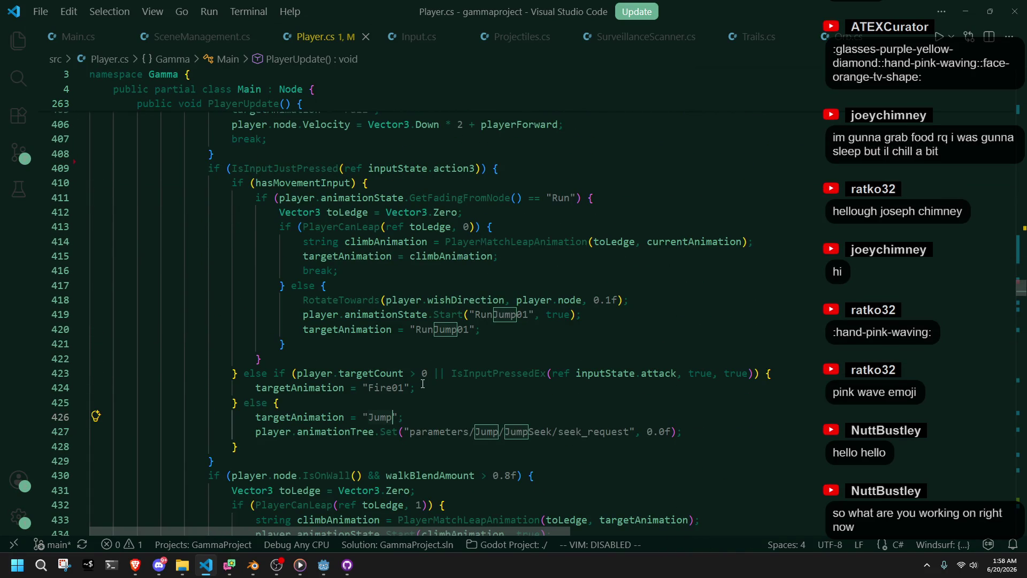
double_click(462, 168)
scroll(576, 428, up, 4)
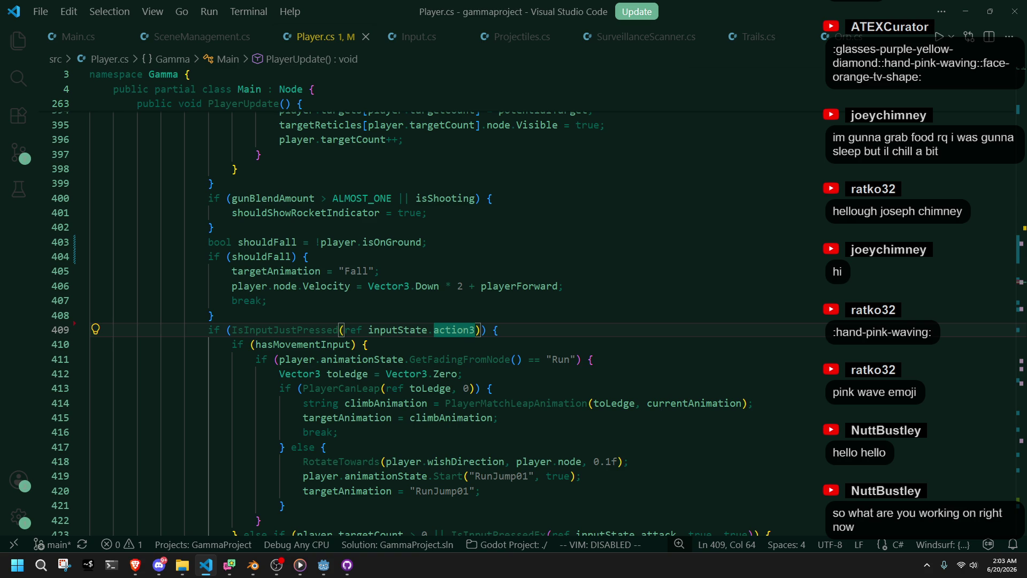
Return from the browser to Player.cs and point out the end of the rocket-indicator block in PlayerUpdate.
key(alt+Tab)
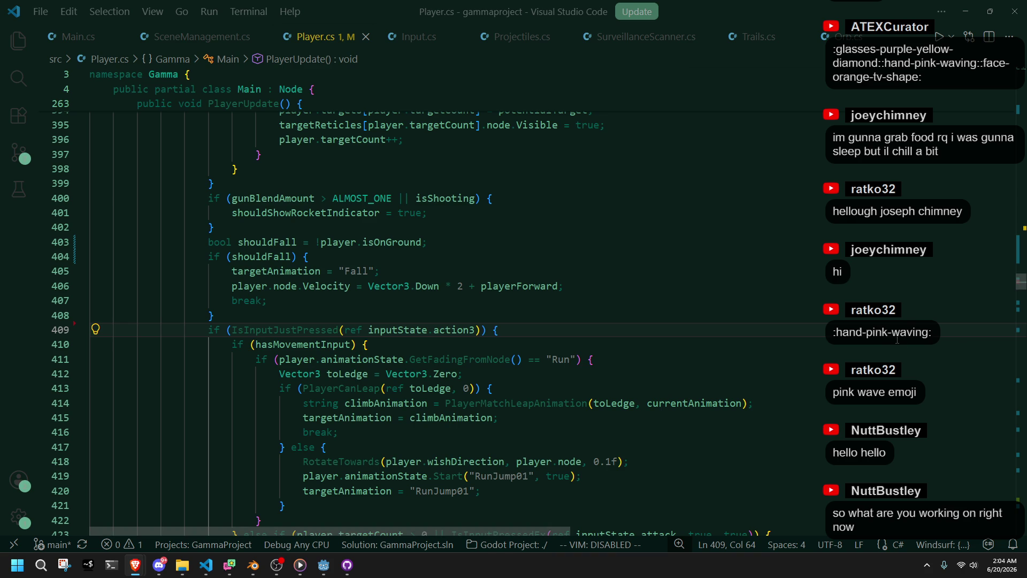
scroll(896, 338, up, 2)
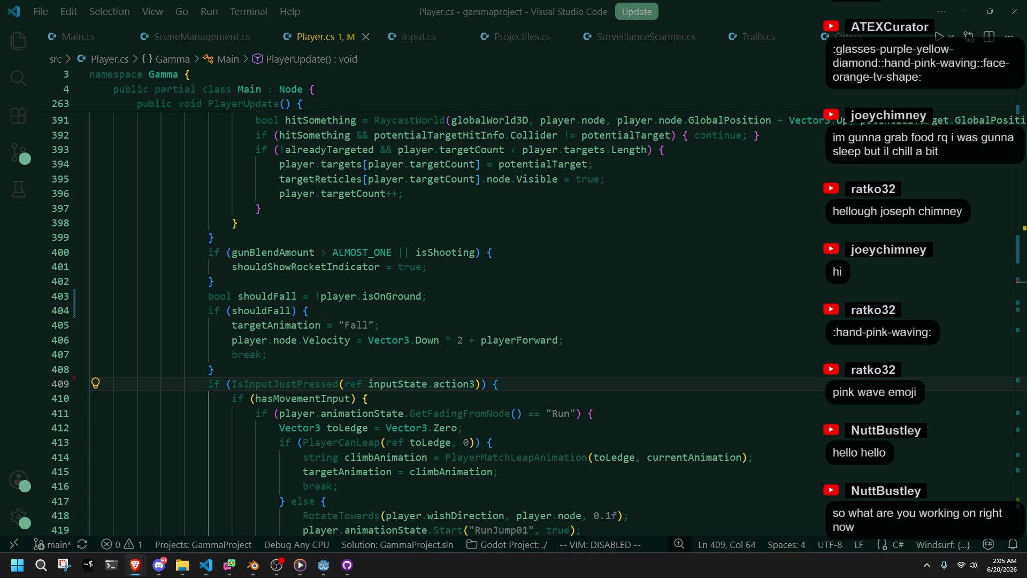
click(831, 282)
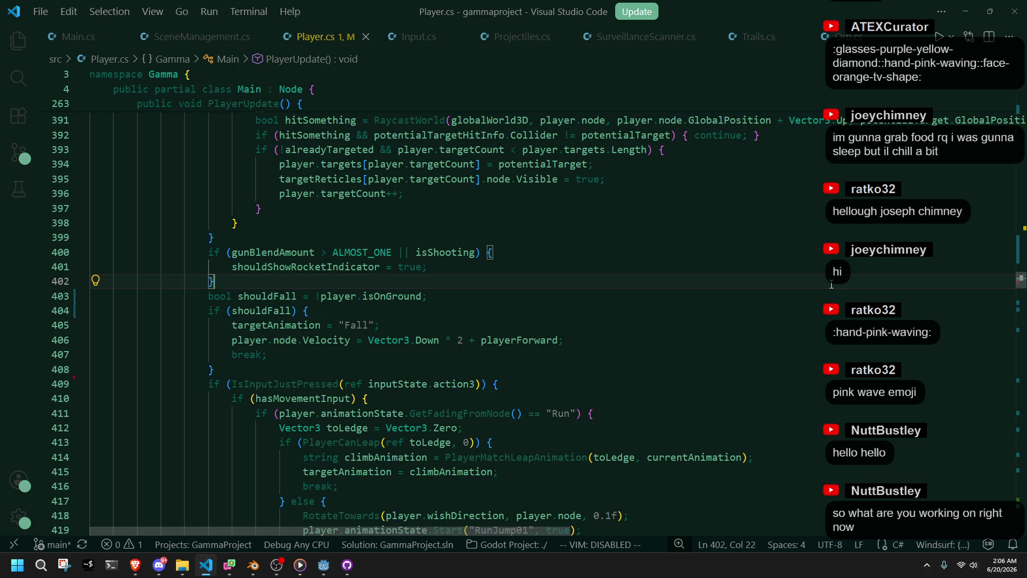
Point out the fall, attack and ledge-climb branches in PlayerUpdate, then switch to Godot and run the project.
click(832, 369)
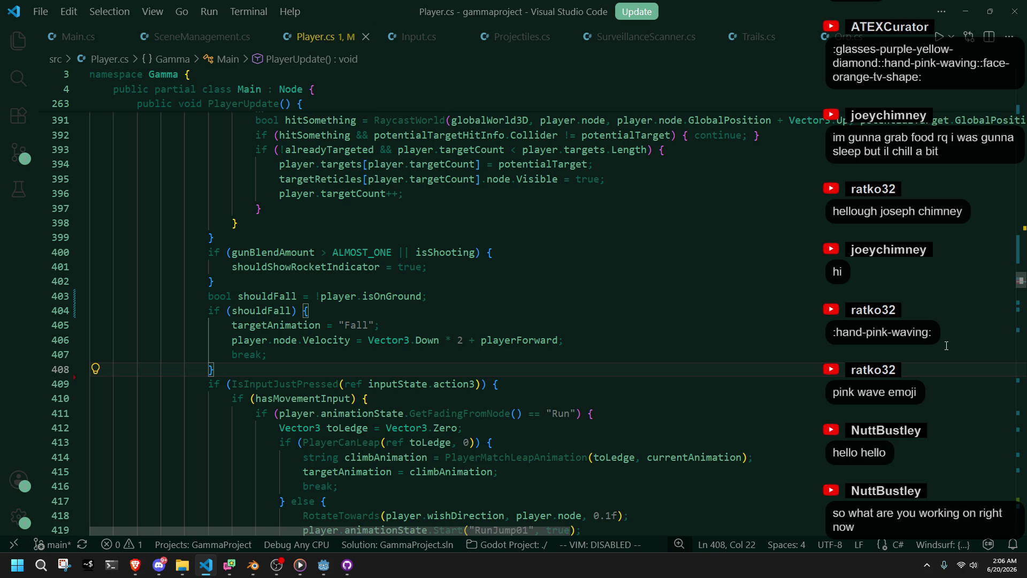
click(946, 345)
click(917, 373)
scroll(917, 373, down, 4)
scroll(802, 371, up, 2)
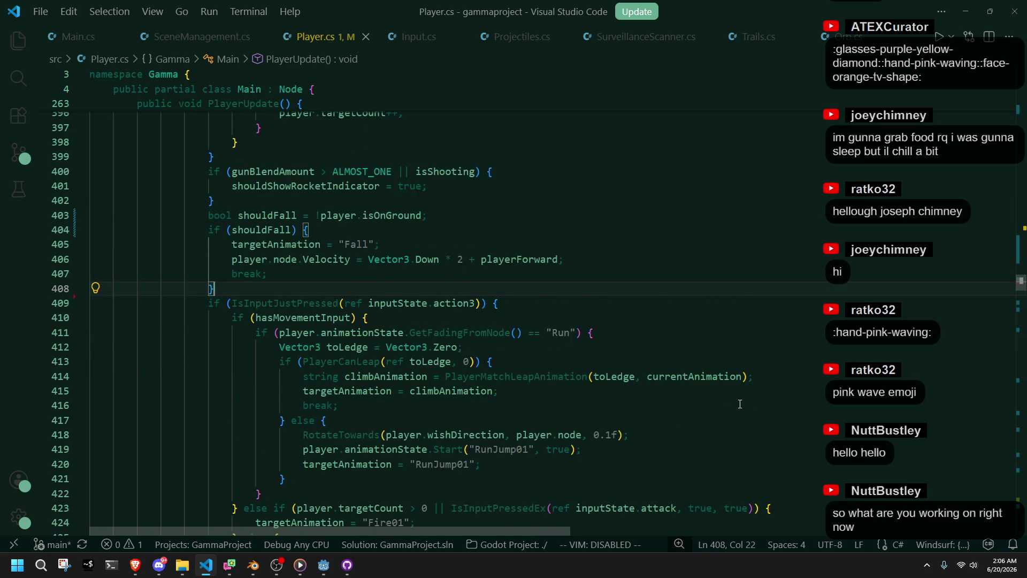
scroll(752, 411, down, 2)
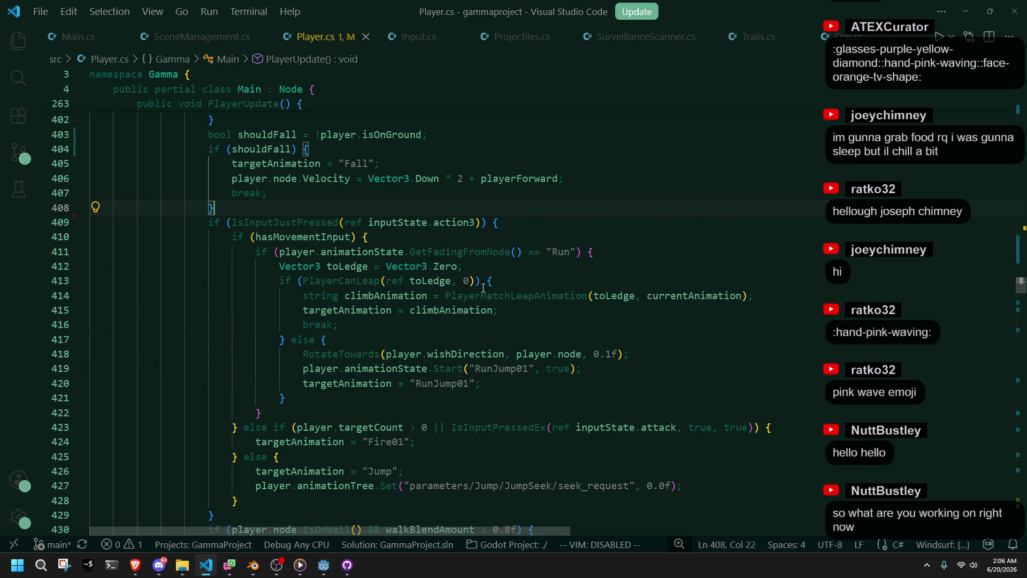
scroll(482, 288, down, 2)
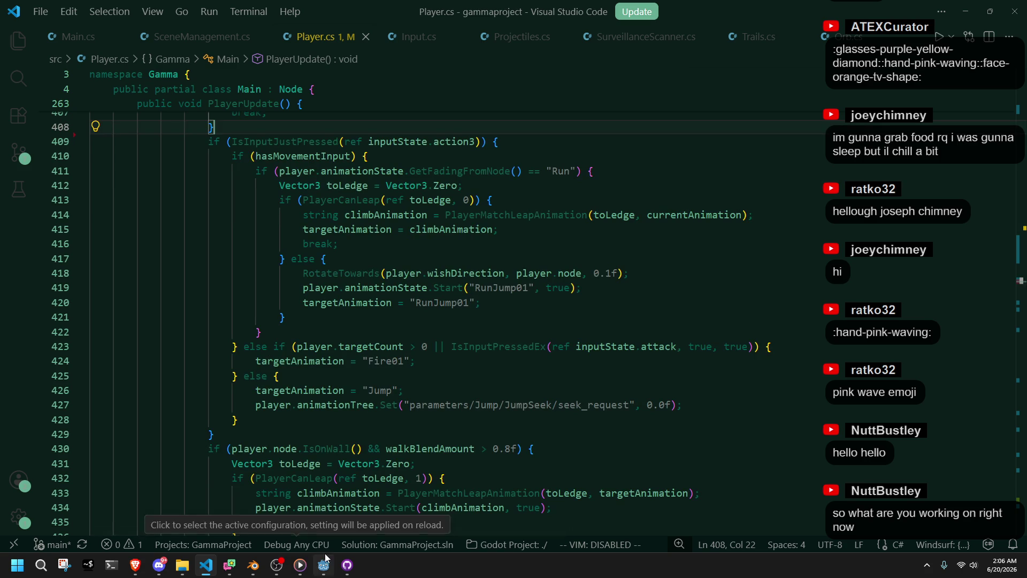
click(323, 564)
click(945, 25)
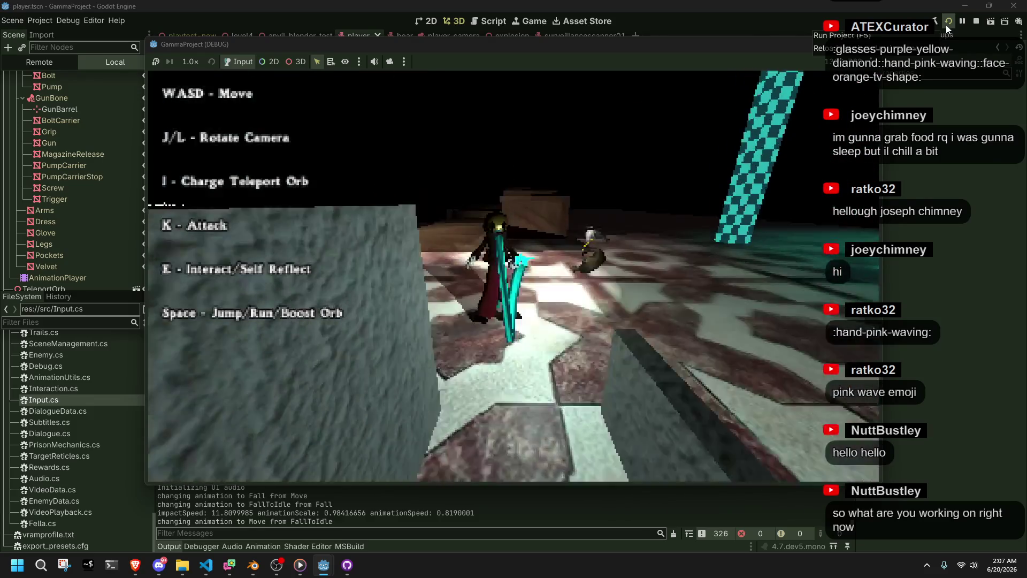
Fire a teleport orb with the I key in the running game.
key(i)
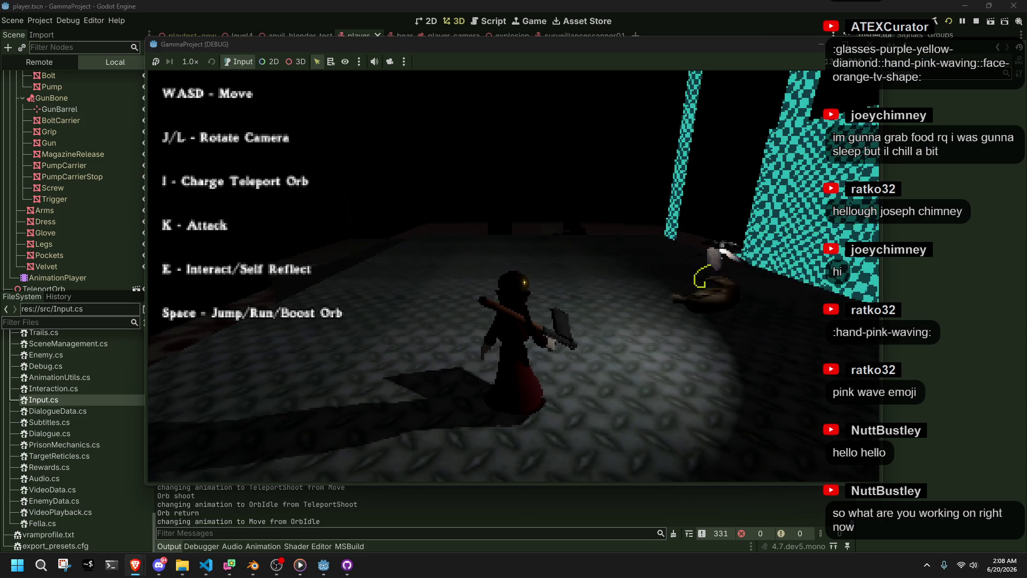
Stop the game with F8 and drag the keyboard ghosting demo window over the Godot editor.
key(F8)
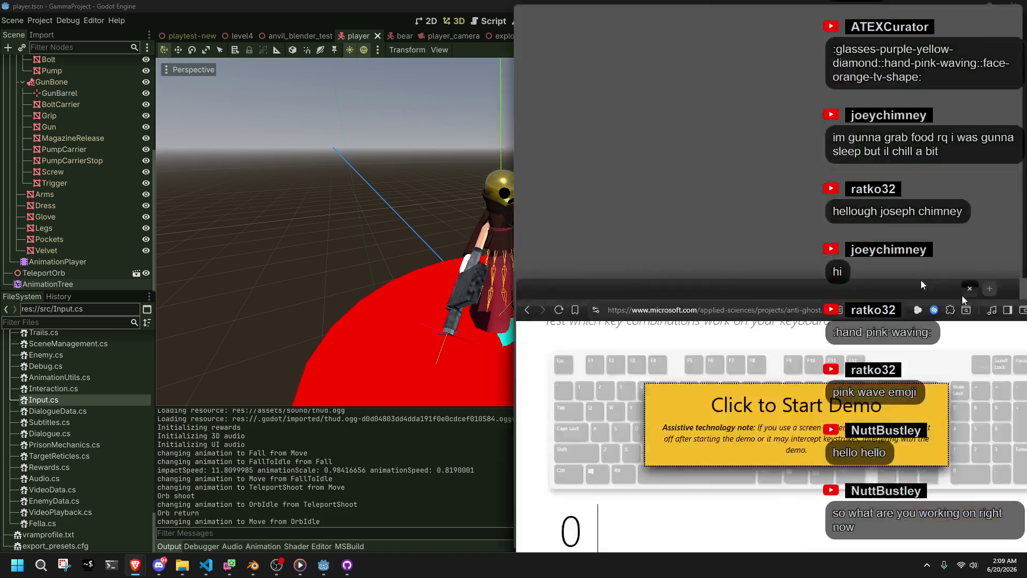
drag(920, 279, 672, 83)
Start the keyboard ghosting demo and check W held together with Space.
click(502, 235)
key(Escape)
click(574, 228)
key(w)
key(space)
scroll(574, 232, down, 5)
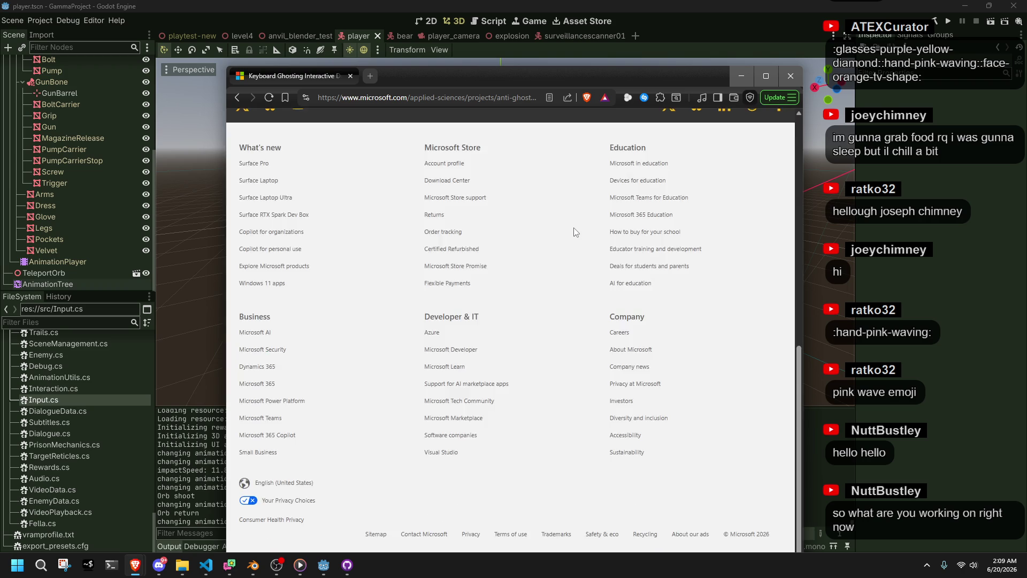
right_click(576, 209)
click(560, 209)
scroll(565, 233, up, 10)
Check Space with A, D and W together, then K attack held with Space.
key(space)
key(a)
key(d)
key(w)
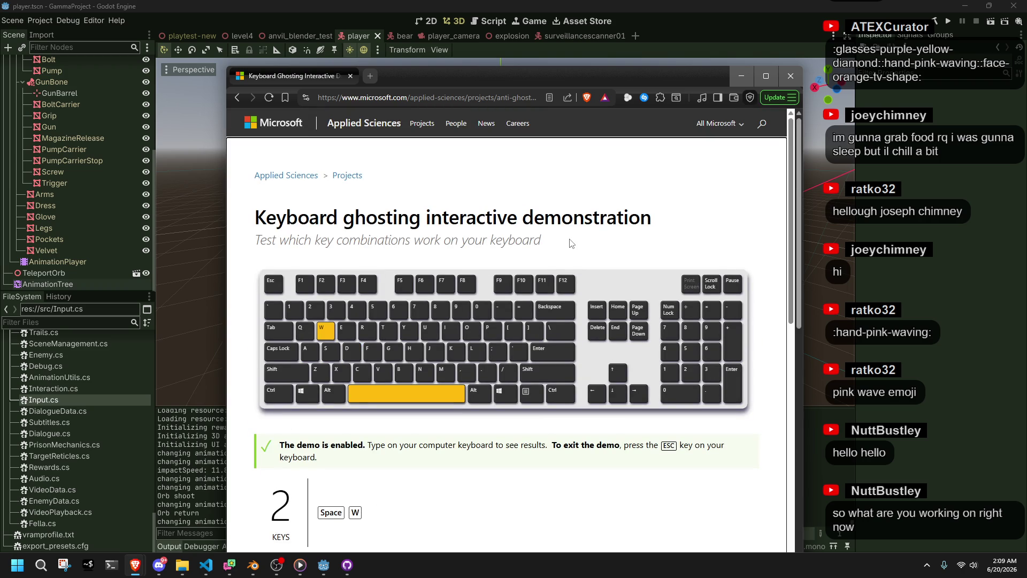
key(k)
key(space)
scroll(569, 243, down, 5)
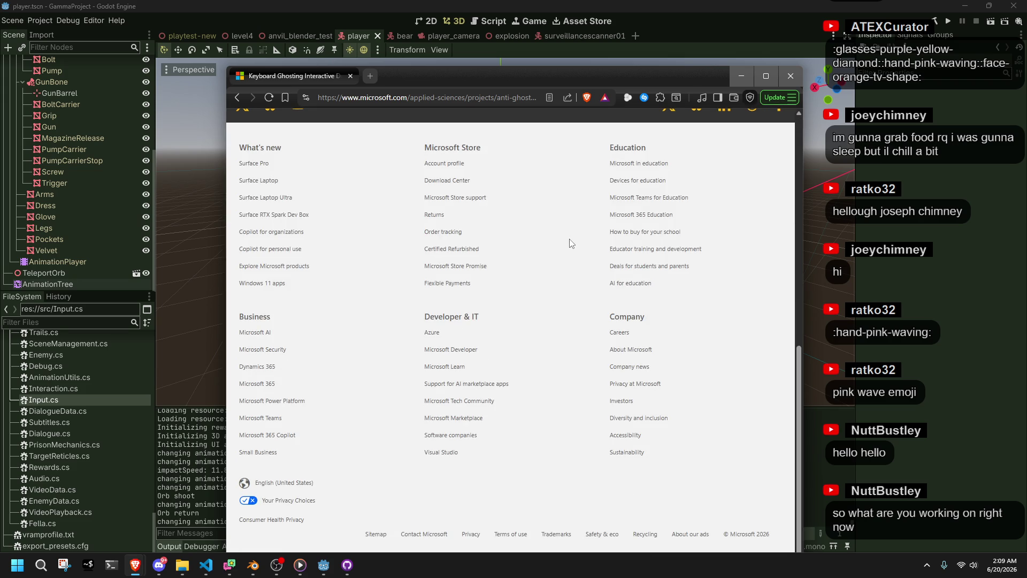
scroll(581, 167, up, 10)
Hold W, A, D, S movement with Space and the J, K, L camera/attack keys all at once.
key(space)
key(w)
key(a)
key(d)
key(l)
key(k)
key(j)
key(w)
key(a)
key(s)
key(space)
key(space)
key(l)
key(j)
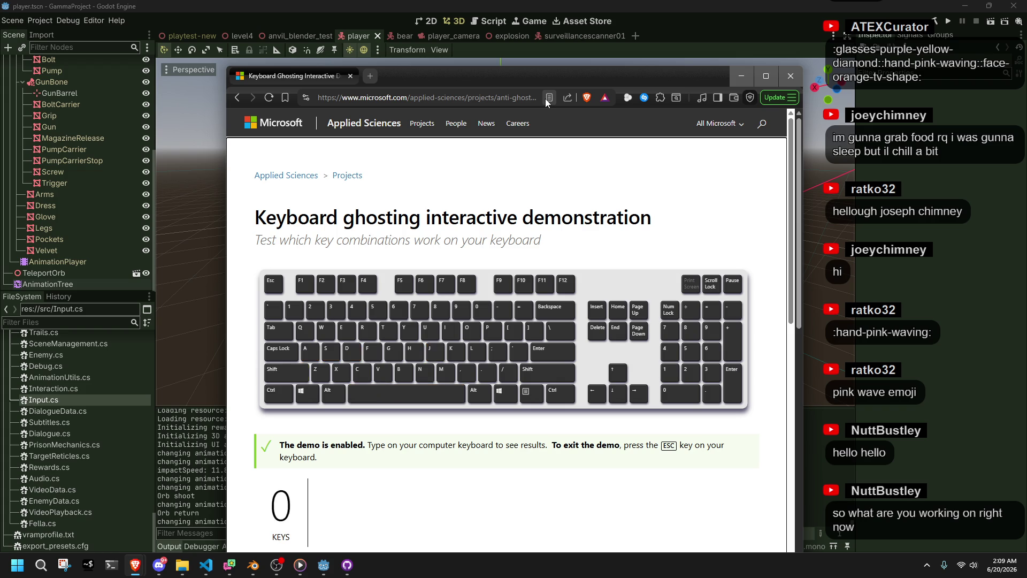
Check Shift+W held with J, I, K, Q, E and S.
key(shift+w)
key(j)
key(i)
key(k)
key(q)
key(q)
key(e)
key(s)
Check Shift+W with A/D strafing and W, then with Space for jump.
key(d)
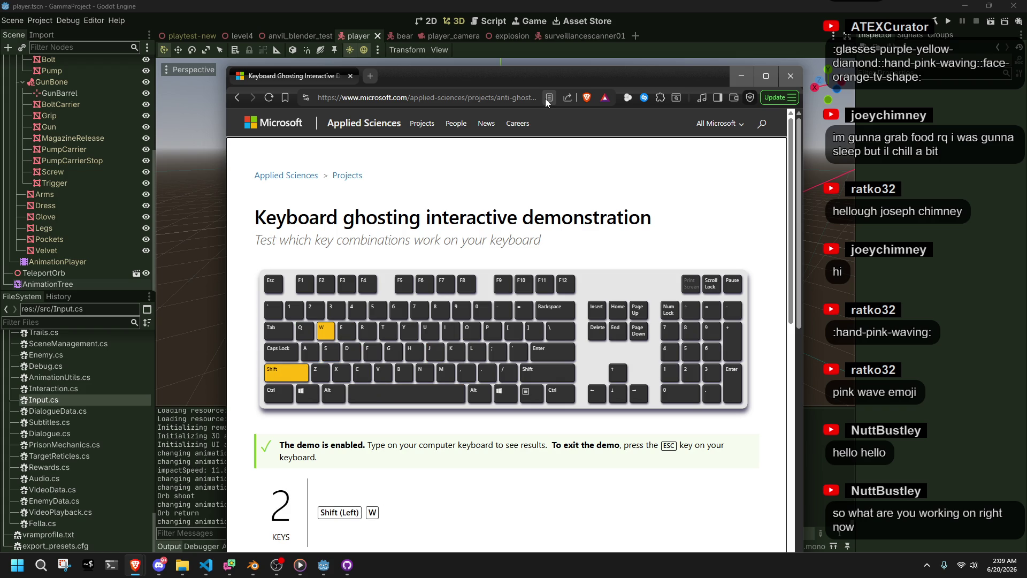
key(a)
key(d)
key(w)
key(a)
key(d)
key(w)
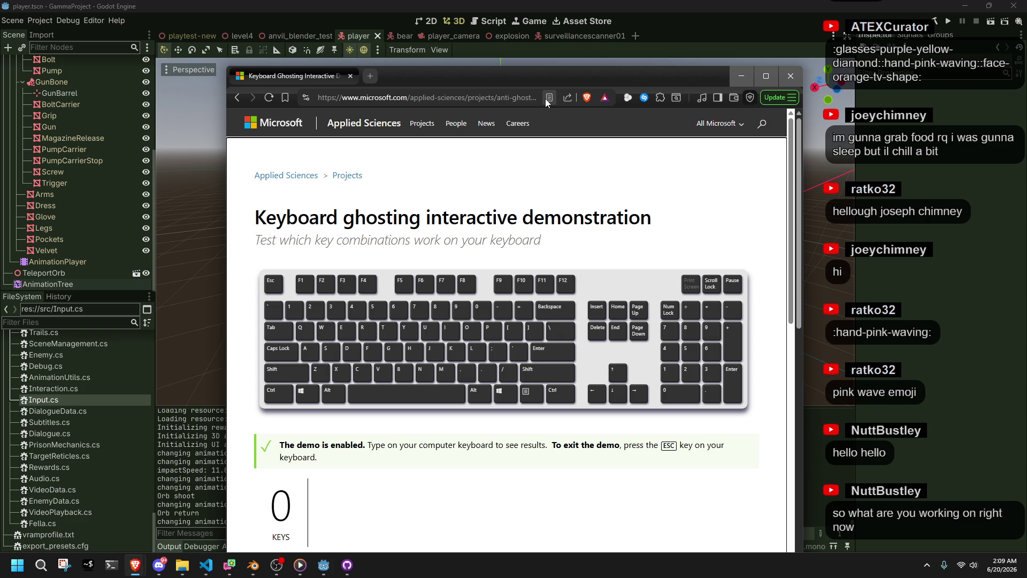
key(shift+w)
key(space)
key(space)
key(space)
Switch focus away and then back to the keyboard demo window.
key(alt+Tab)
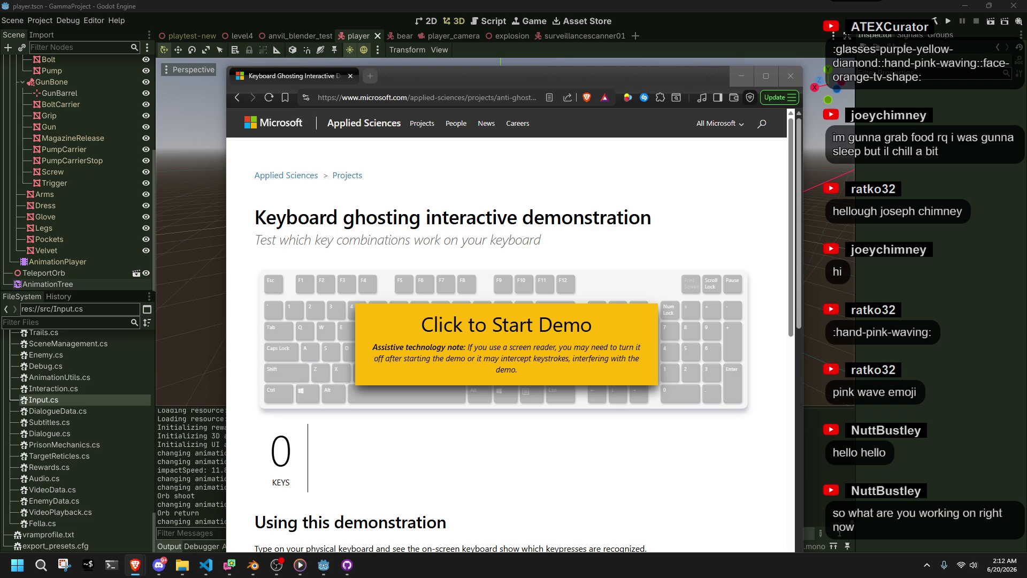
click(533, 469)
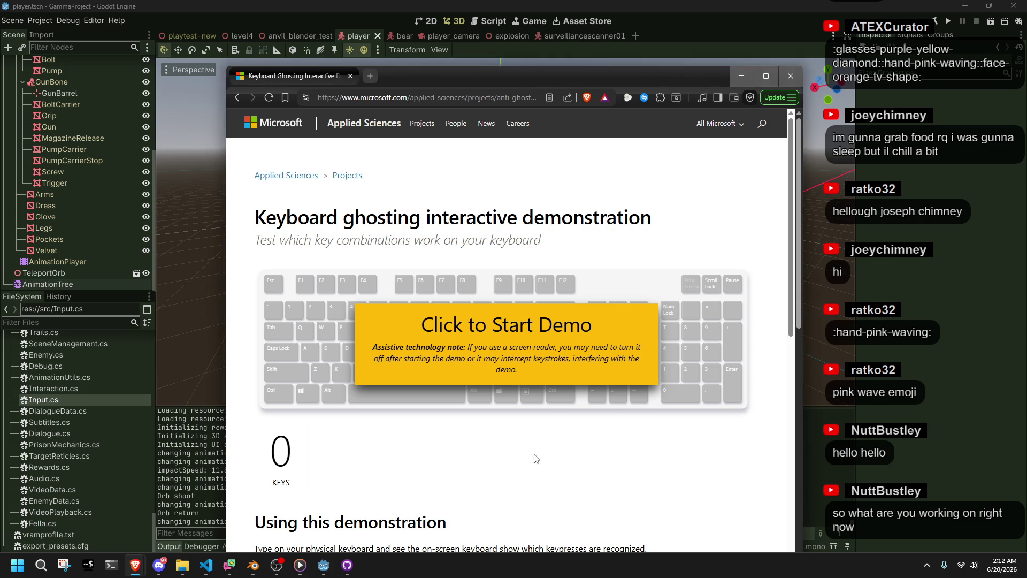
Close the browser window to return to Godot's player scene.
click(791, 79)
scroll(676, 282, down, 5)
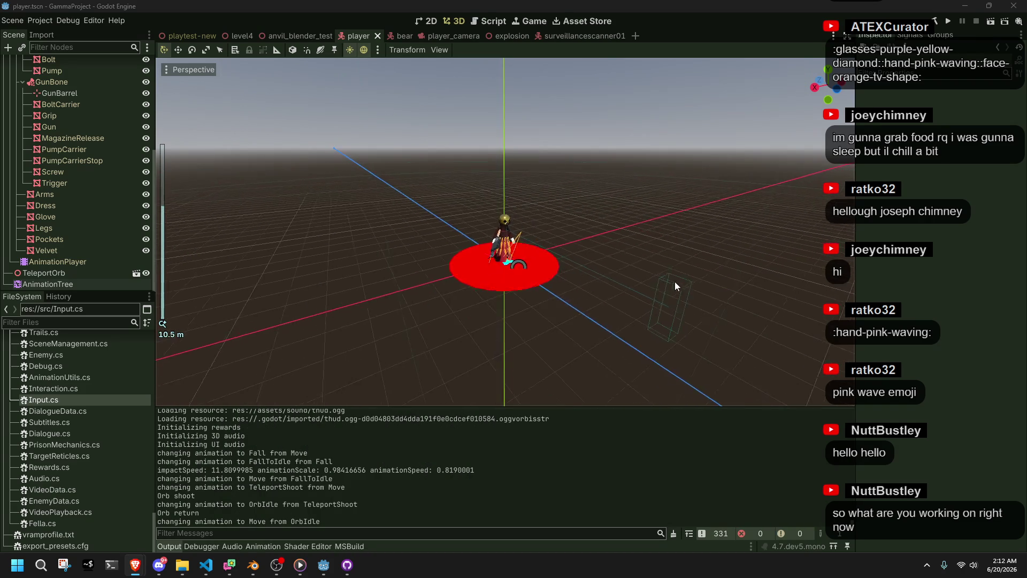
scroll(564, 283, up, 5)
scroll(564, 280, up, 2)
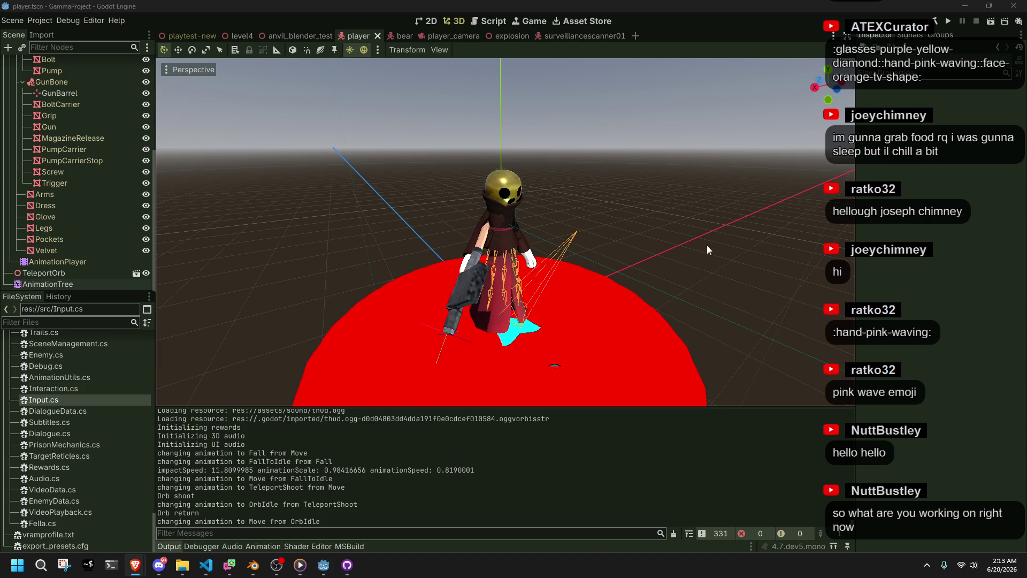
scroll(707, 245, up, 3)
Orbit the view lower around the character, then switch to the browser.
mouse_move(642, 245)
mouse_down()
mouse_move(497, 212)
mouse_move(522, 204)
mouse_up()
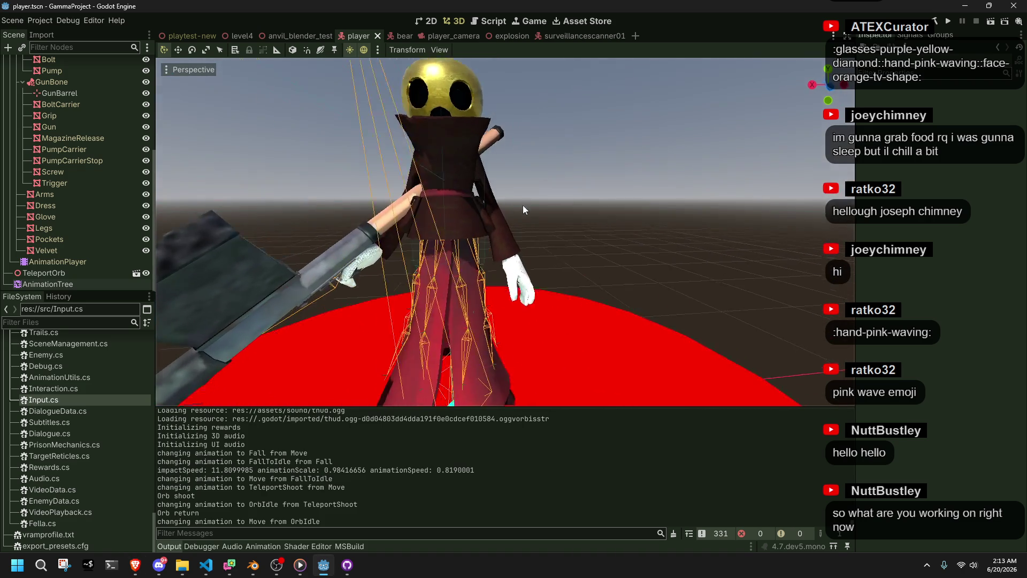
scroll(530, 201, up, 2)
scroll(534, 198, up, 2)
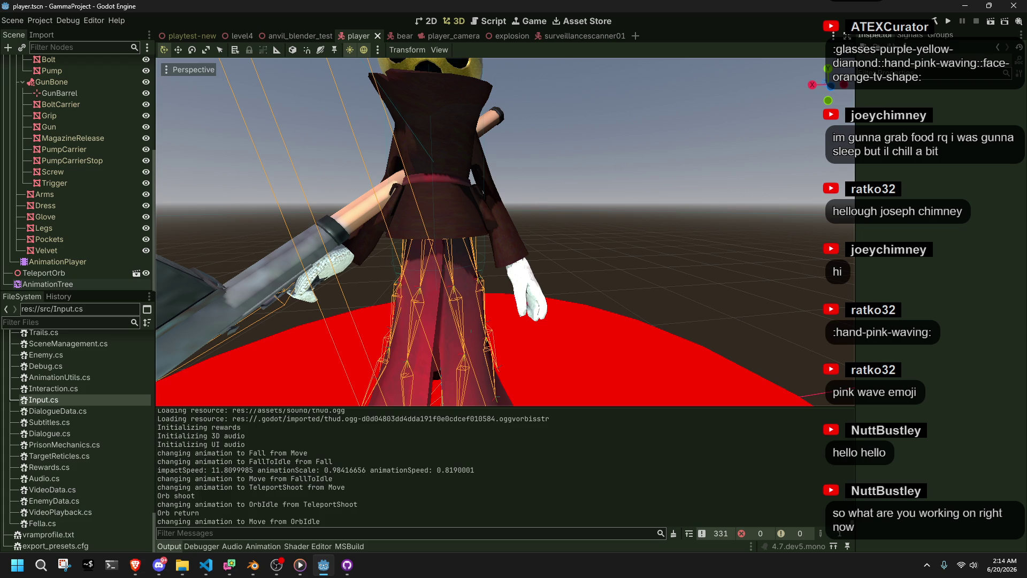
key(alt+Tab)
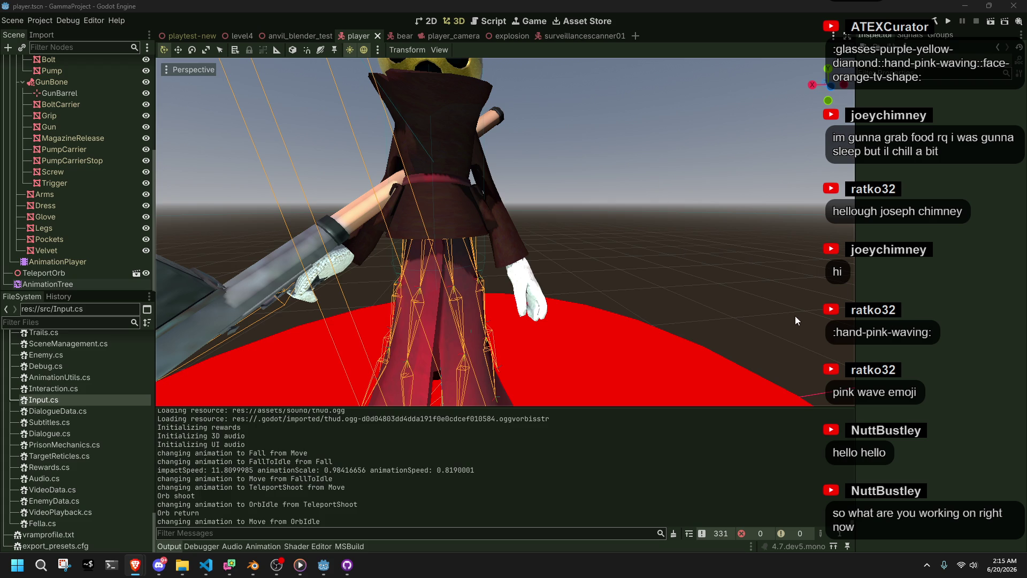
click(823, 339)
scroll(710, 270, down, 5)
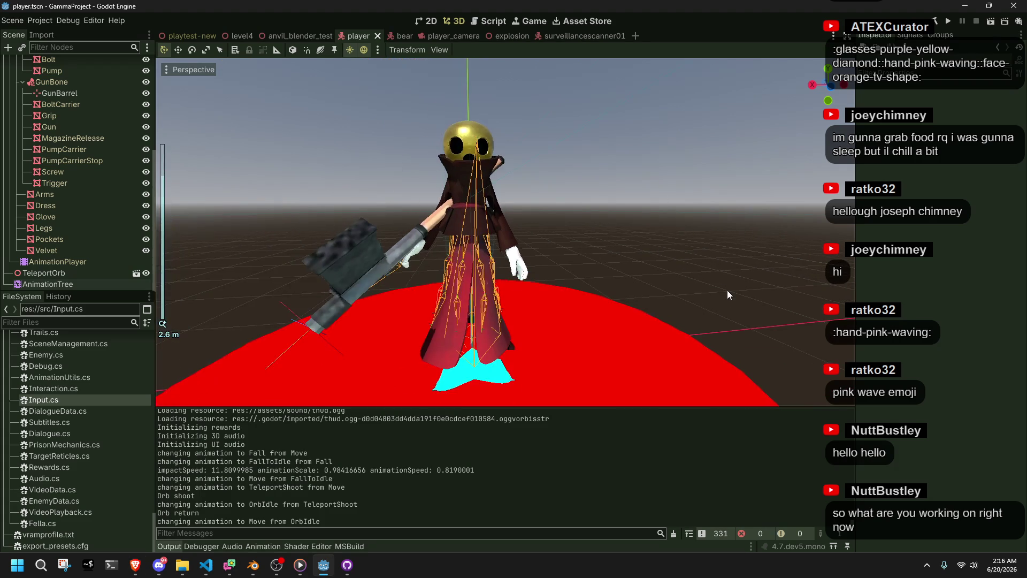
scroll(727, 296, down, 1)
Orbit around the player model to view its side, head and front.
mouse_move(727, 295)
mouse_down()
mouse_move(667, 310)
mouse_move(586, 308)
mouse_up()
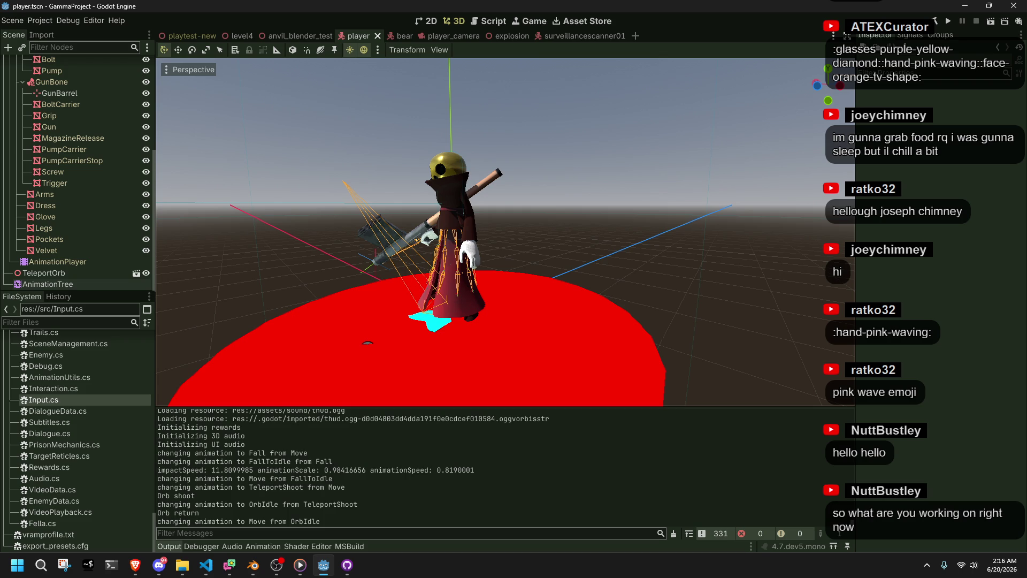
key(alt+Tab)
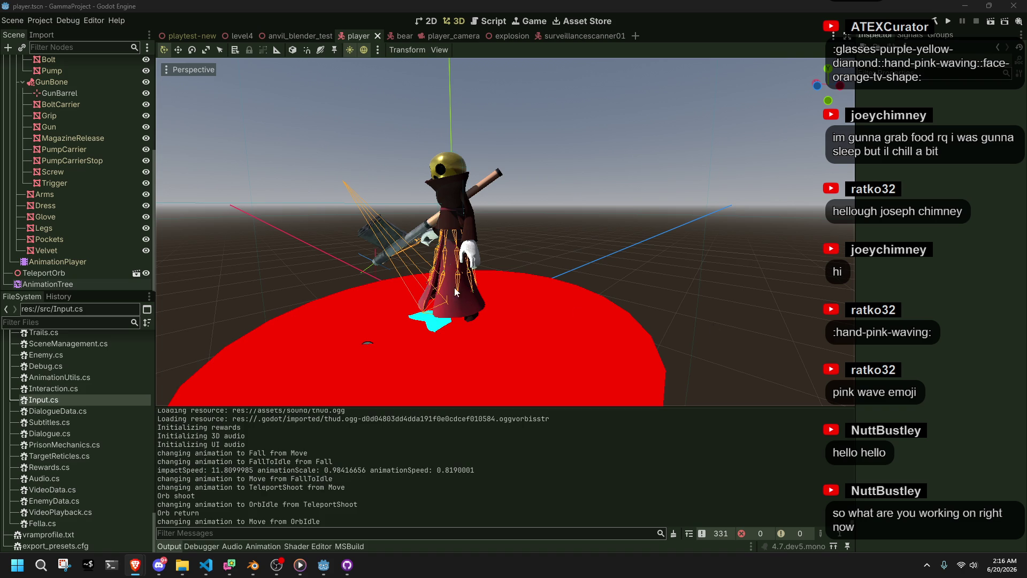
drag(468, 291, 504, 304)
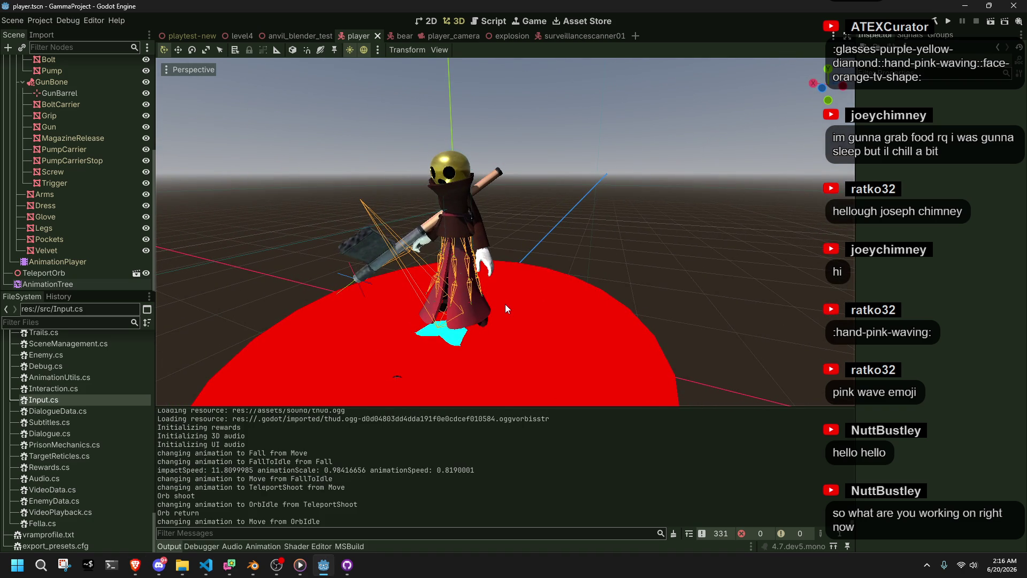
drag(504, 305, 539, 312)
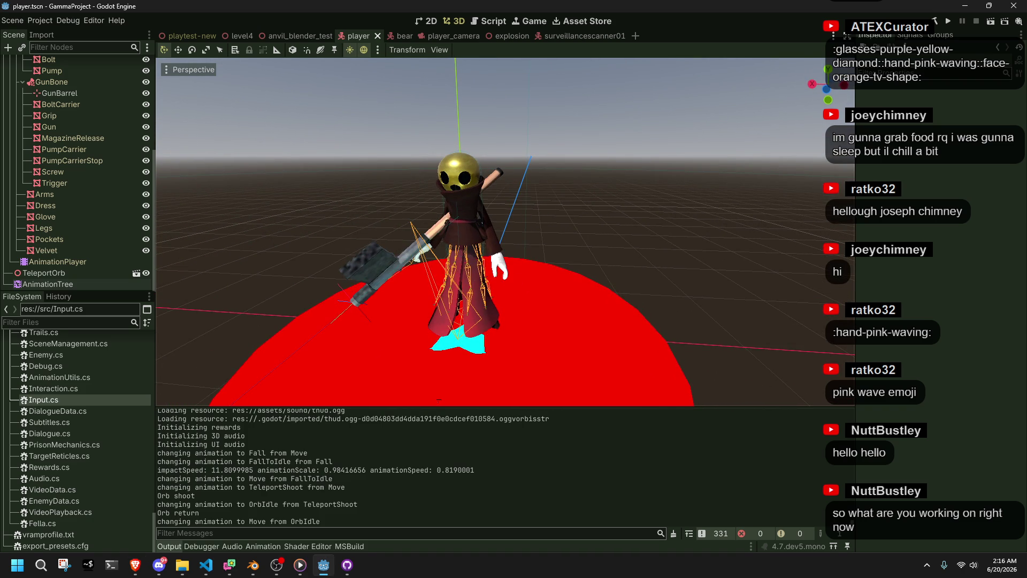
key(alt+Tab)
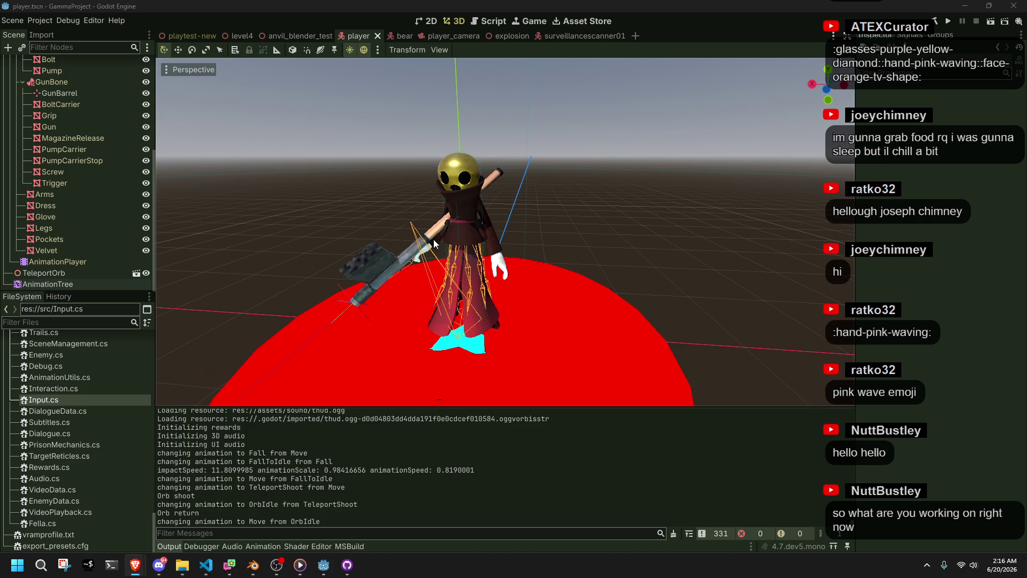
scroll(435, 238, up, 3)
scroll(435, 238, up, 4)
mouse_move(445, 235)
mouse_down()
mouse_move(611, 294)
mouse_move(589, 295)
mouse_up()
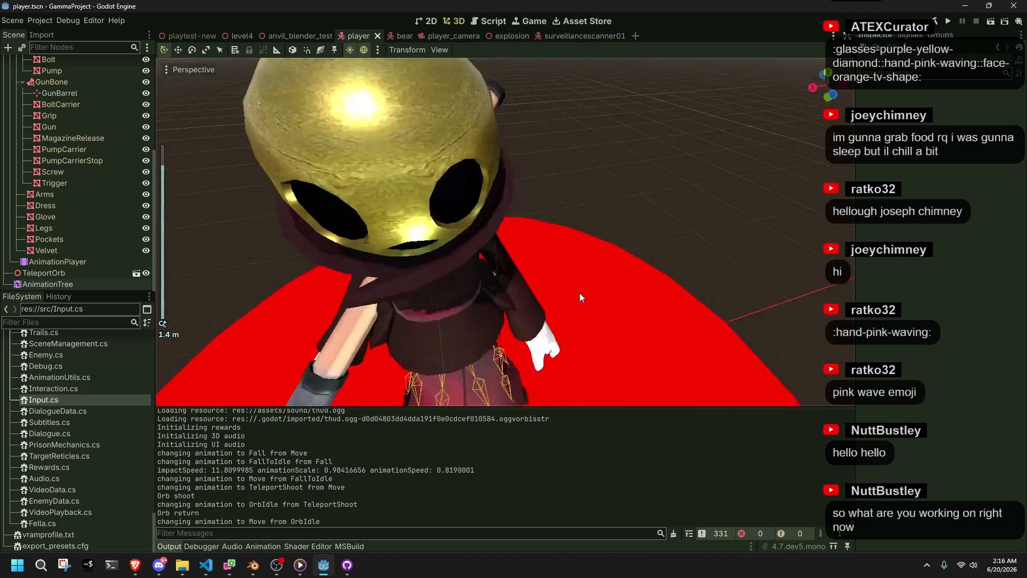
scroll(588, 295, down, 5)
mouse_move(436, 233)
mouse_down()
mouse_move(549, 343)
mouse_move(817, 401)
mouse_up()
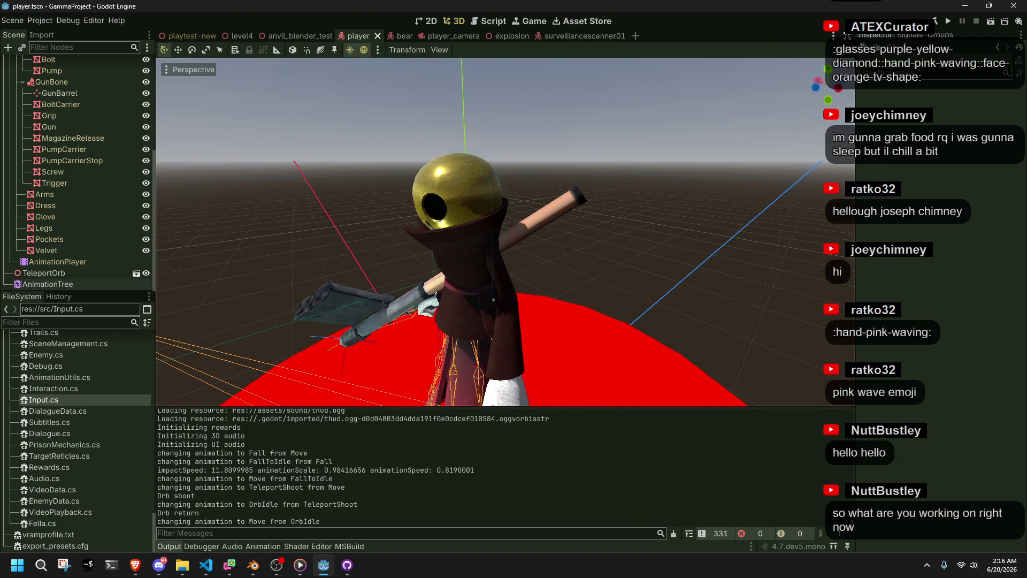
mouse_move(560, 287)
mouse_down()
mouse_move(597, 290)
mouse_move(651, 257)
mouse_up()
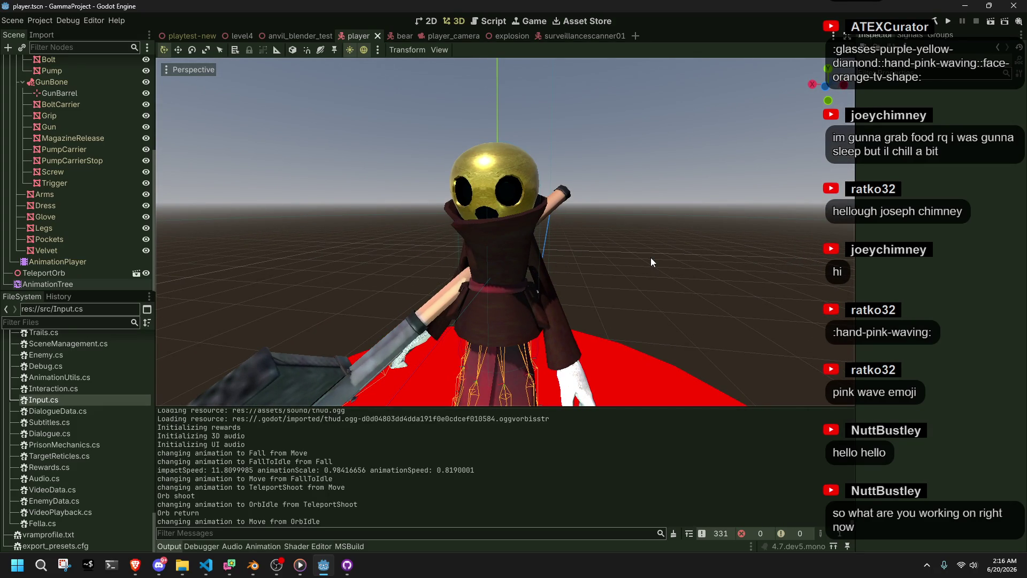
key(alt+Tab)
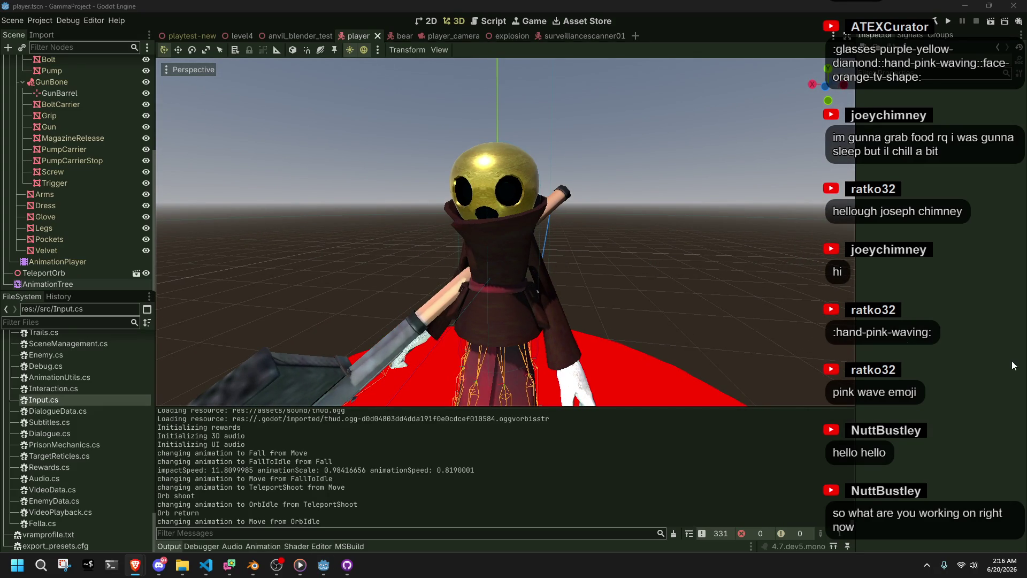
scroll(630, 280, down, 3)
scroll(627, 282, down, 1)
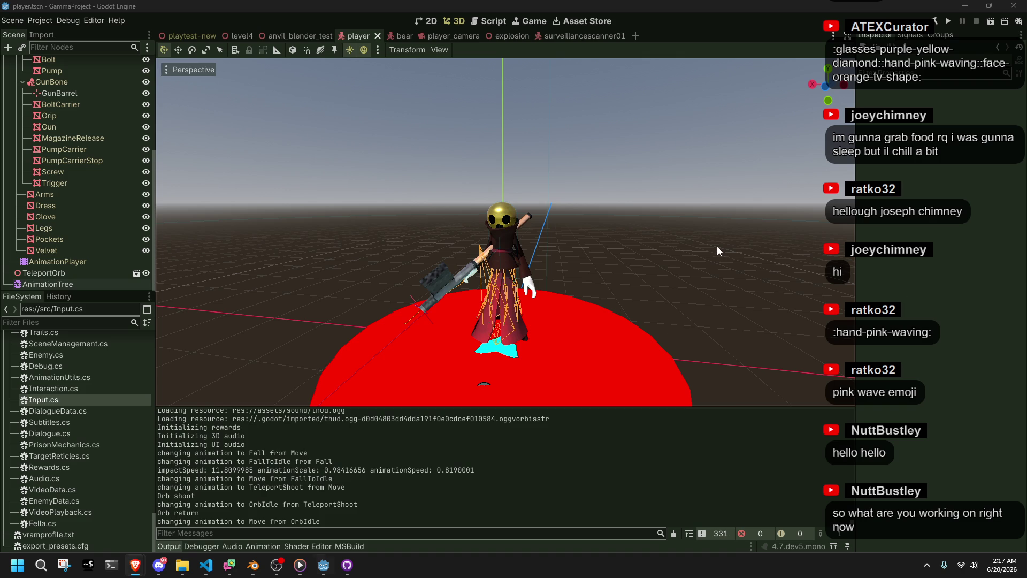
scroll(635, 351, up, 3)
Recentre close on the character and launch the project with Run.
mouse_move(636, 351)
mouse_down()
mouse_move(381, 317)
mouse_move(588, 329)
mouse_up()
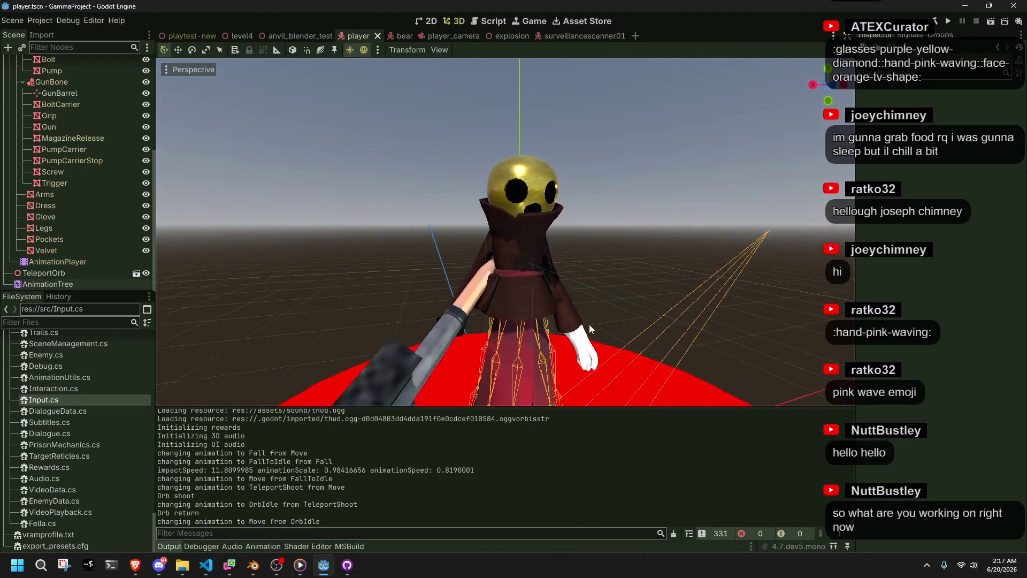
drag(588, 329, 544, 327)
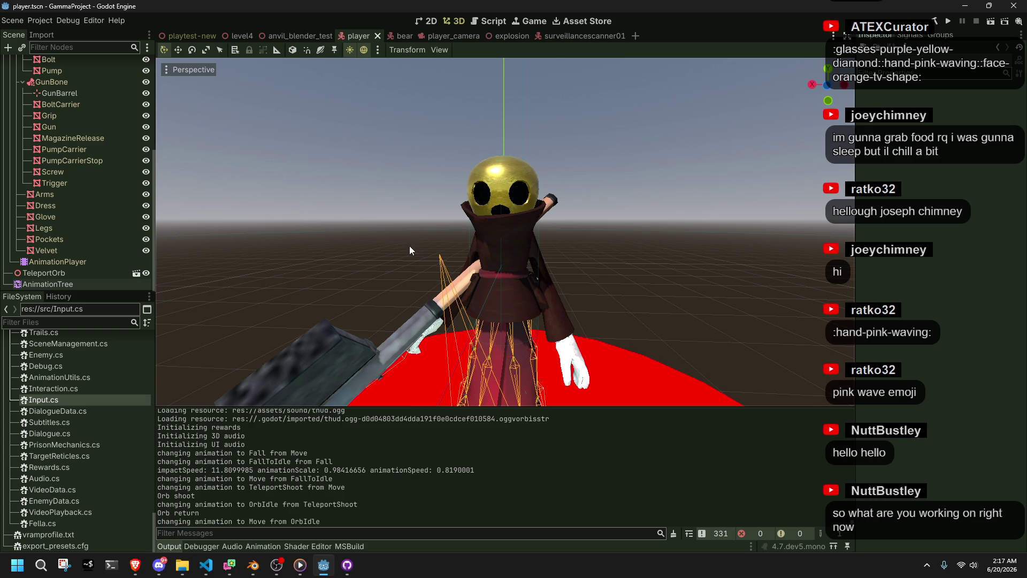
click(954, 18)
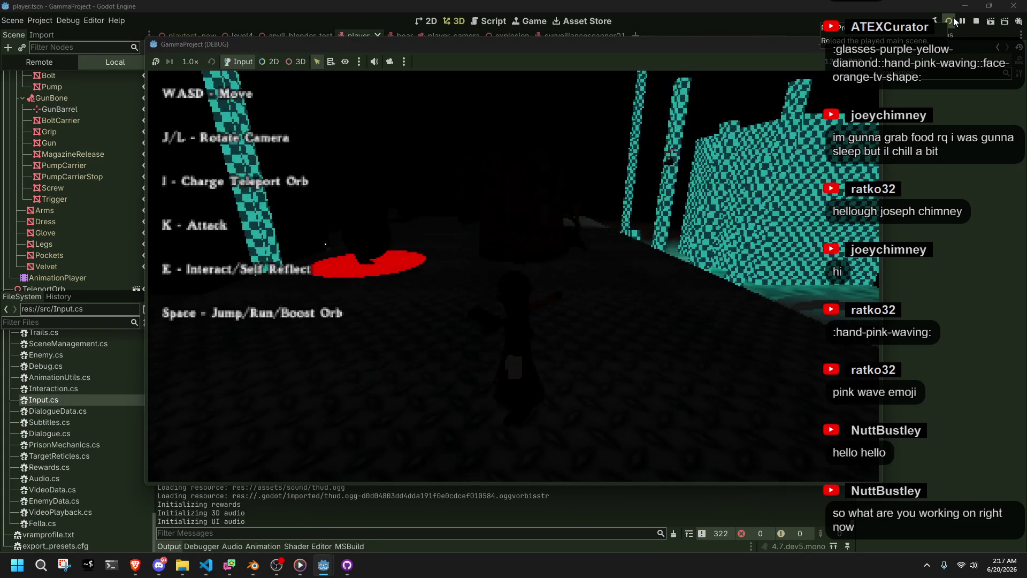
Run the character forward past the red blob while turning the camera with J and L.
key(j)
key(w)
key(l)
key(j)
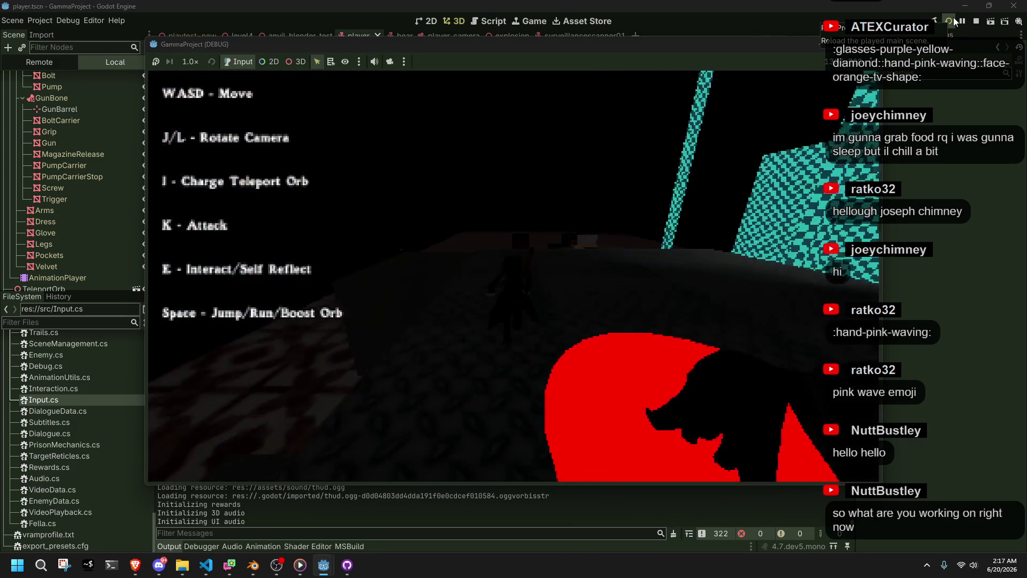
key(l)
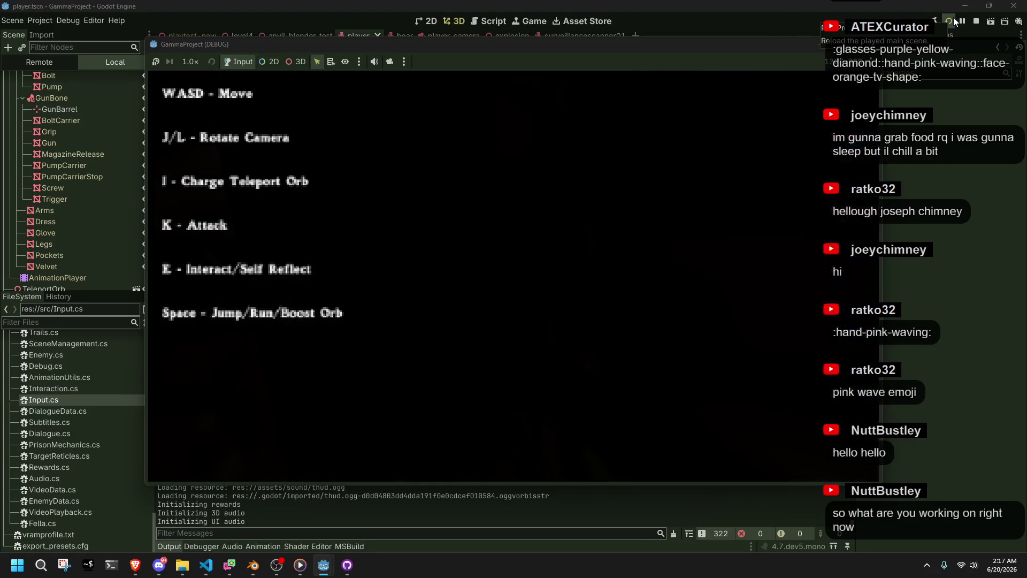
key(j)
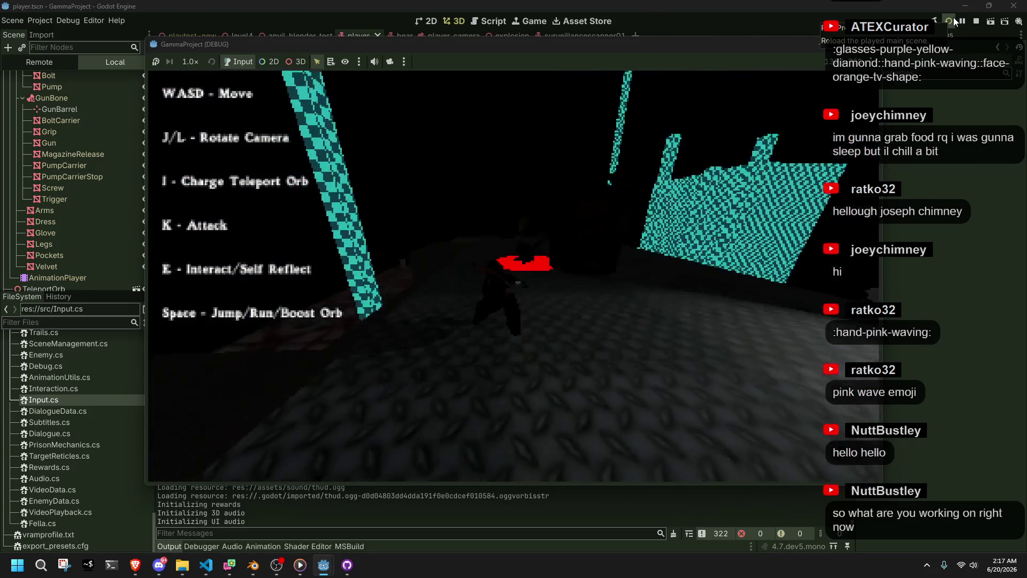
key(w)
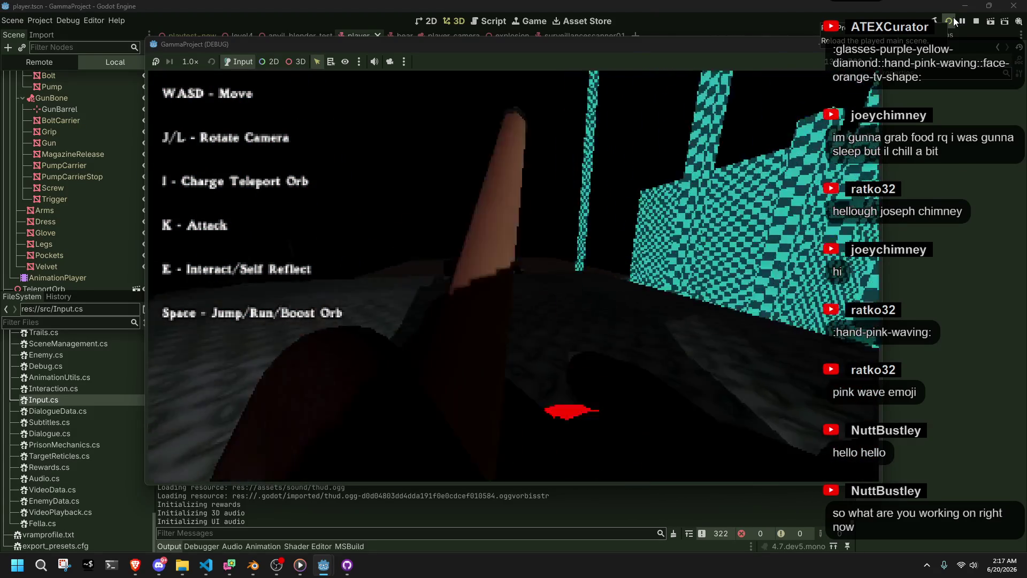
Keep rotating the camera around the character to survey the level and checkered wall.
key(j)
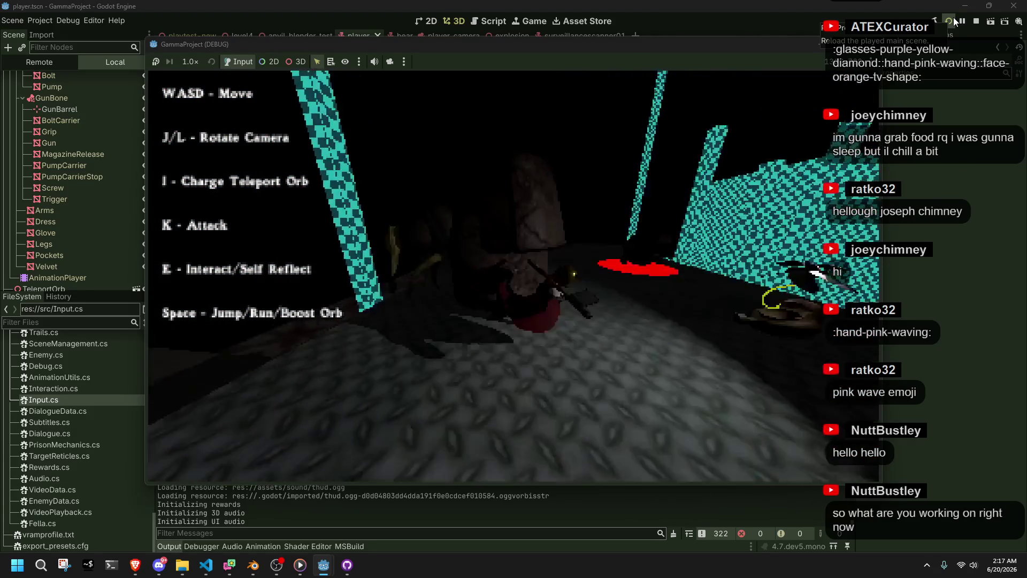
key(l)
key(j)
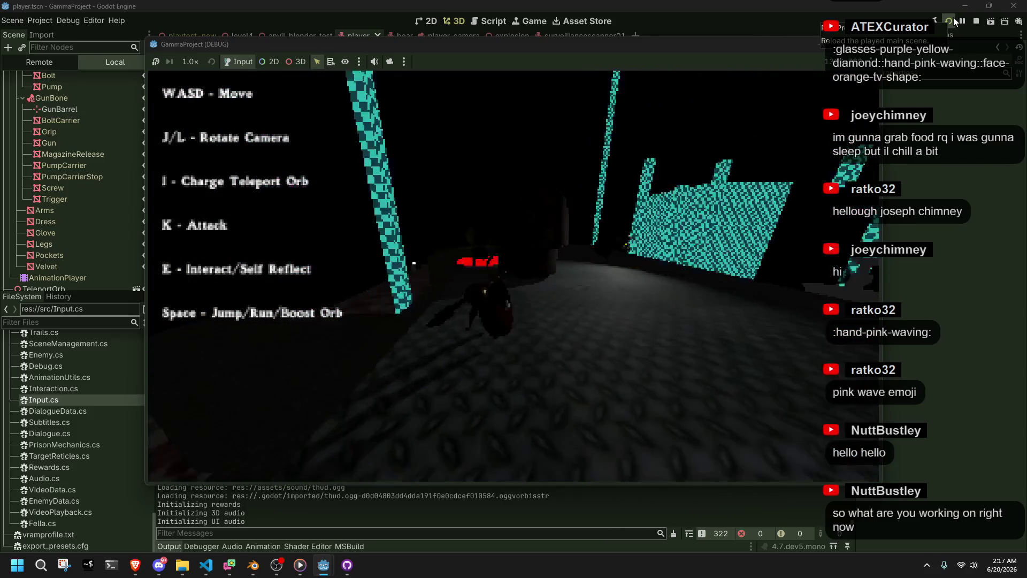
key(j)
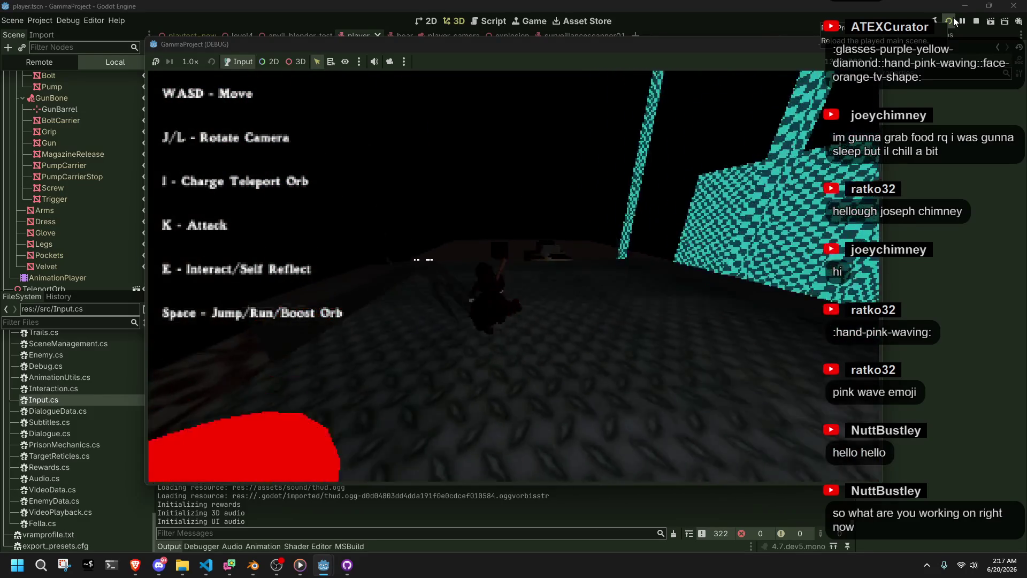
key(j)
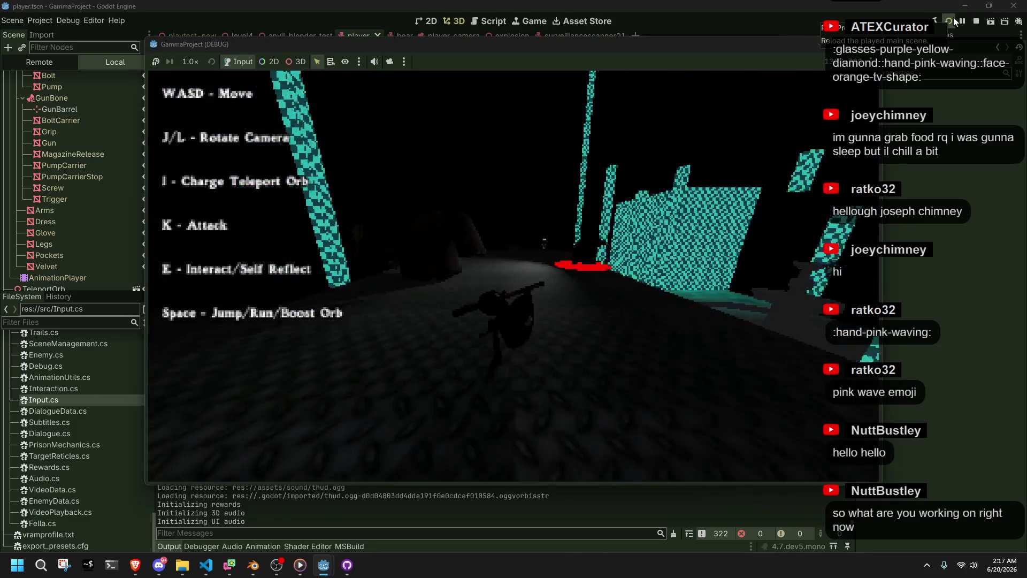
key(j)
key(j)
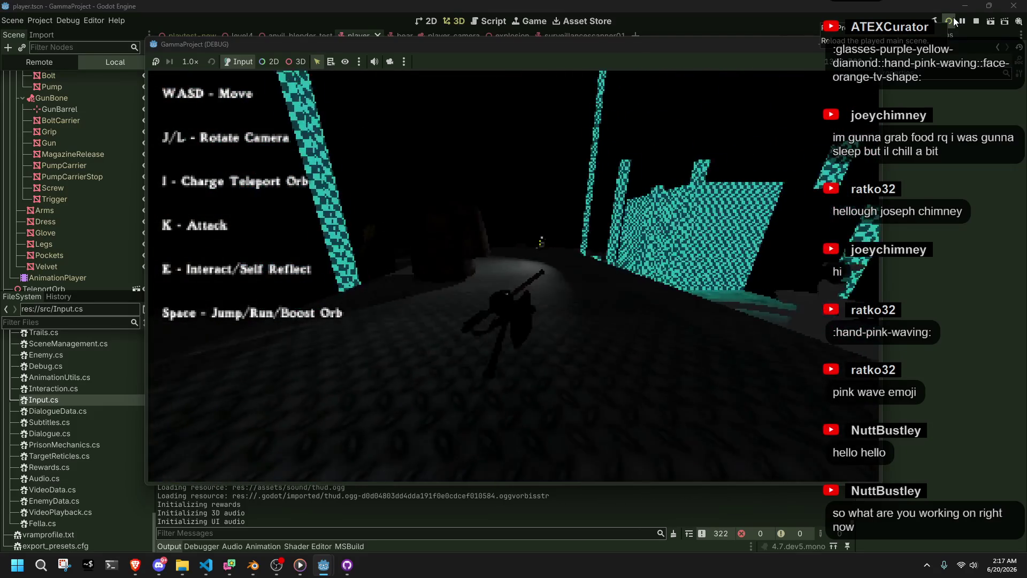
key(j)
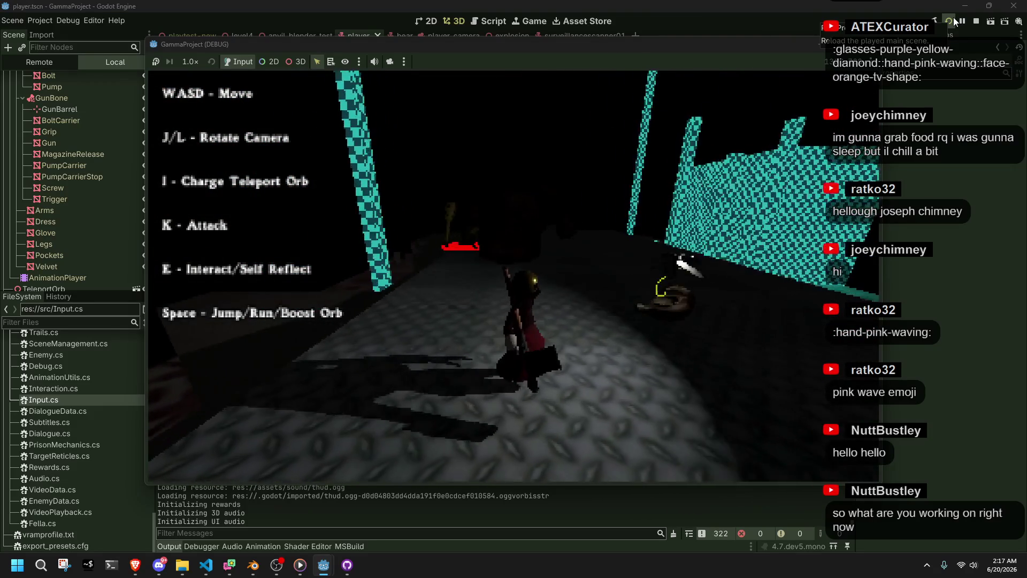
key(l)
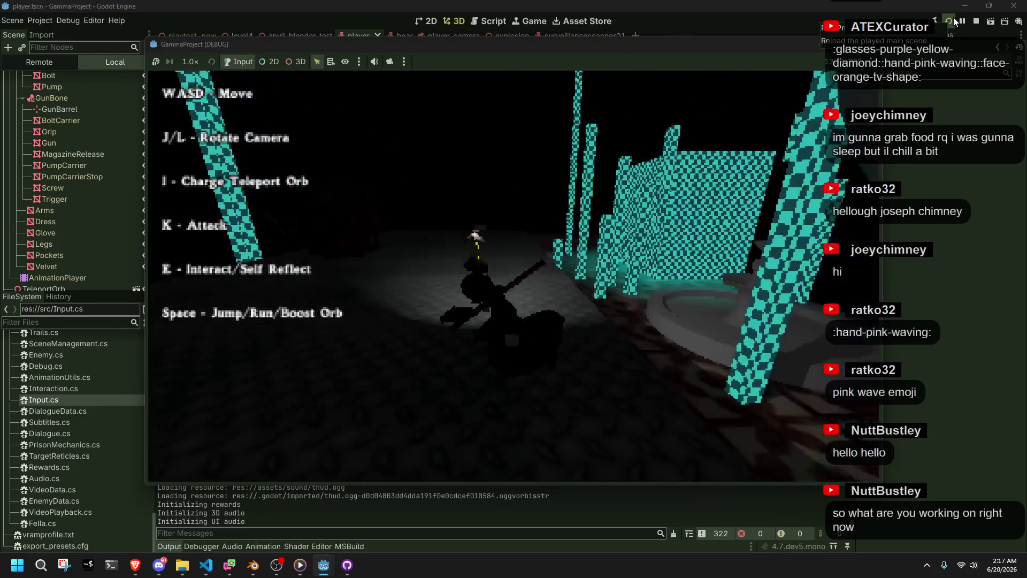
Run the character toward the checkered wall and into the spotlight, swinging the camera.
key(j)
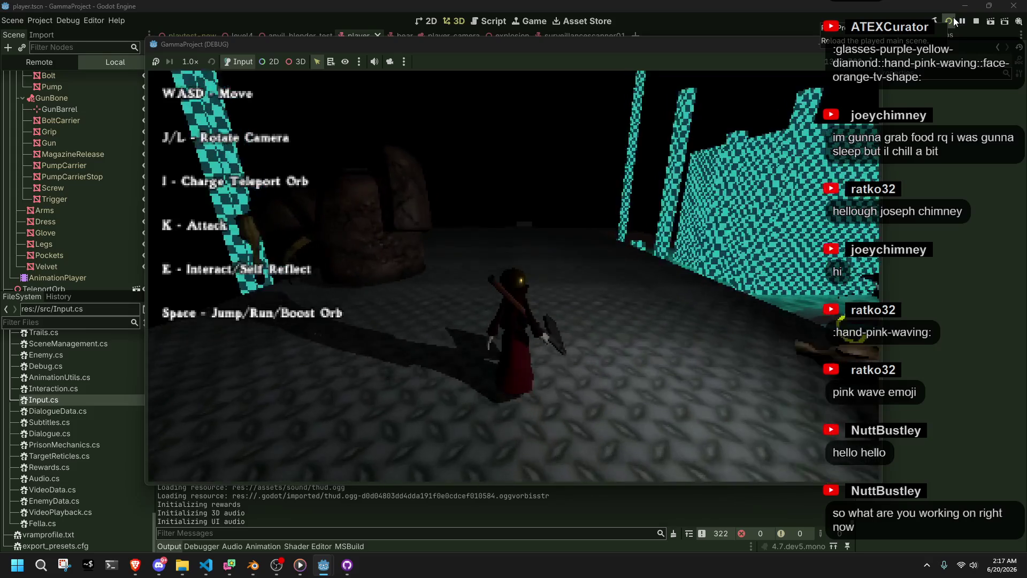
key(w)
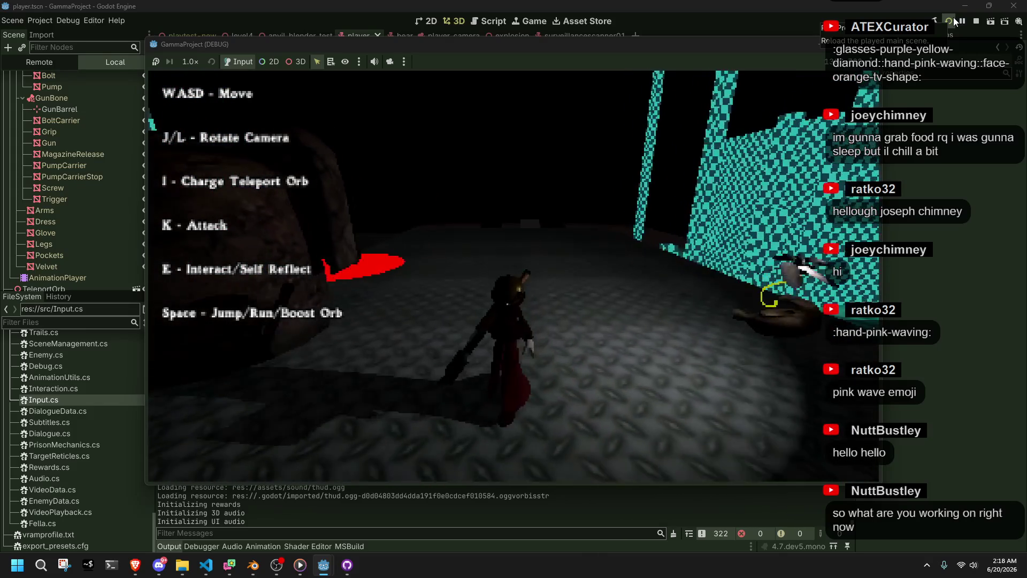
key(w)
key(w)
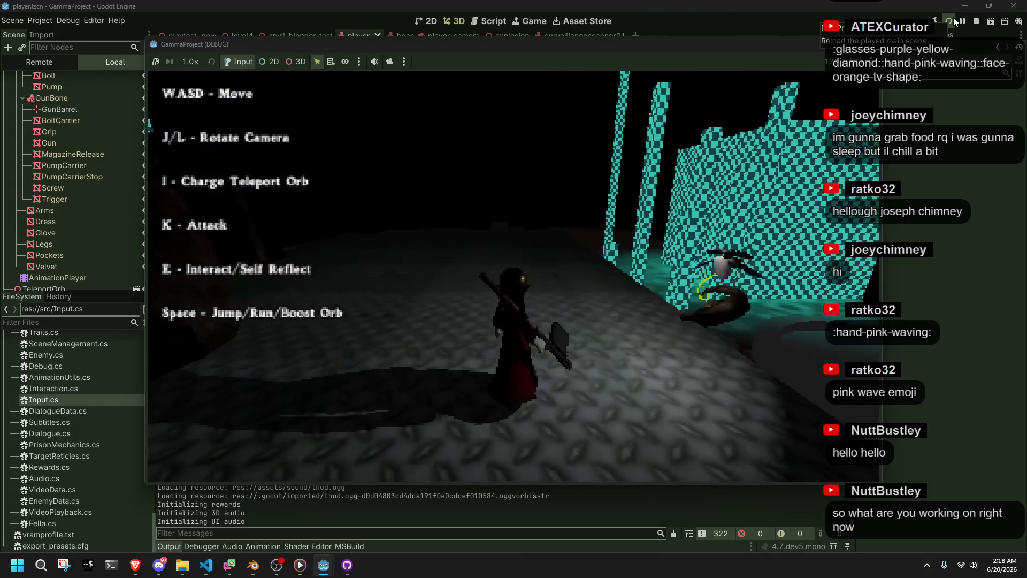
key(w)
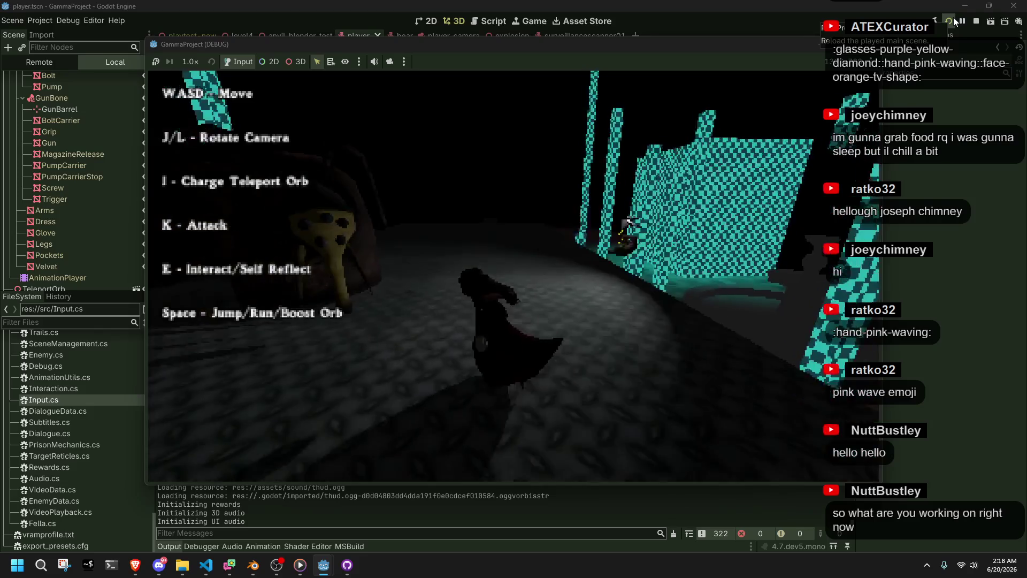
key(j)
key(j)
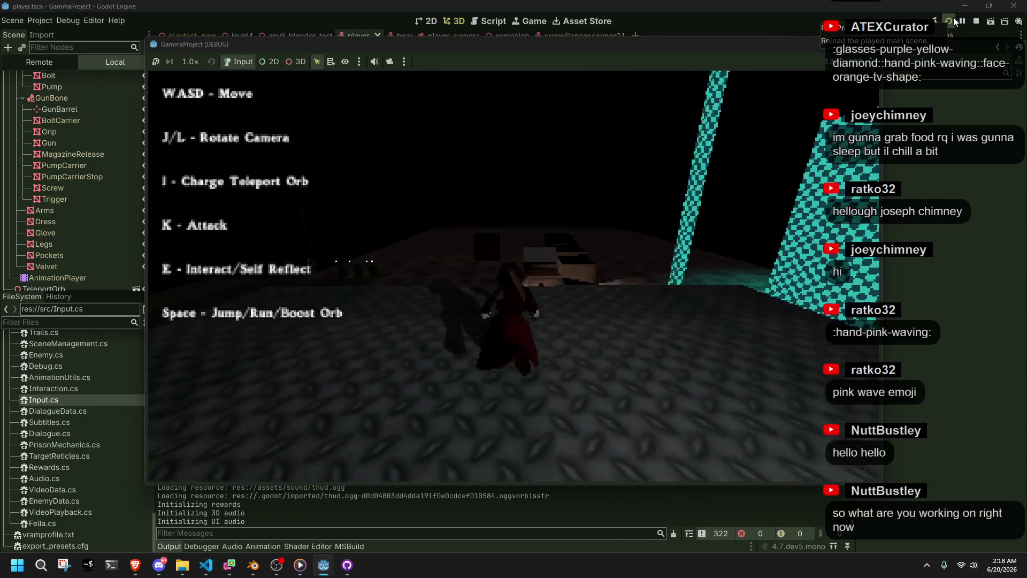
key(w)
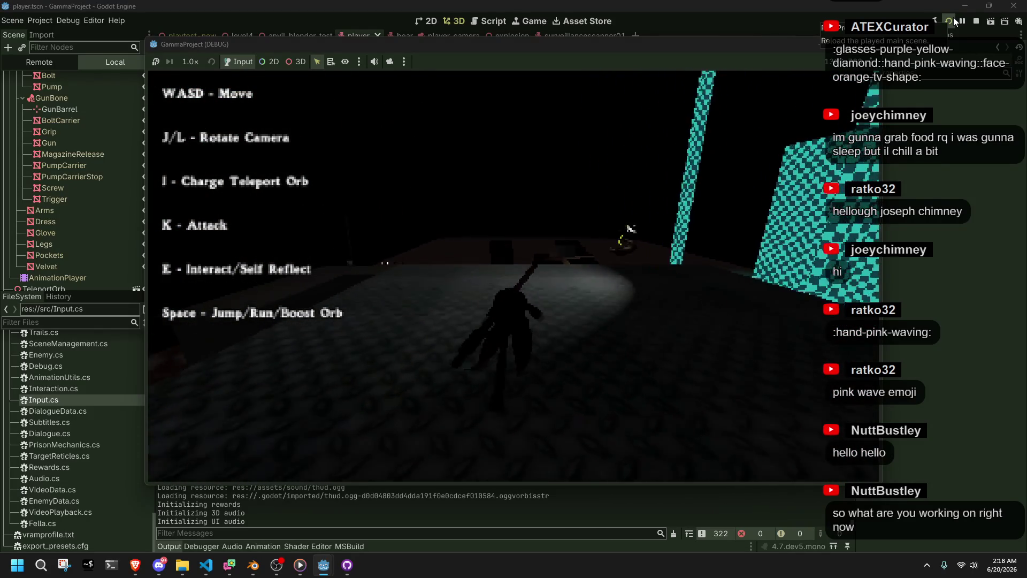
key(j)
key(j)
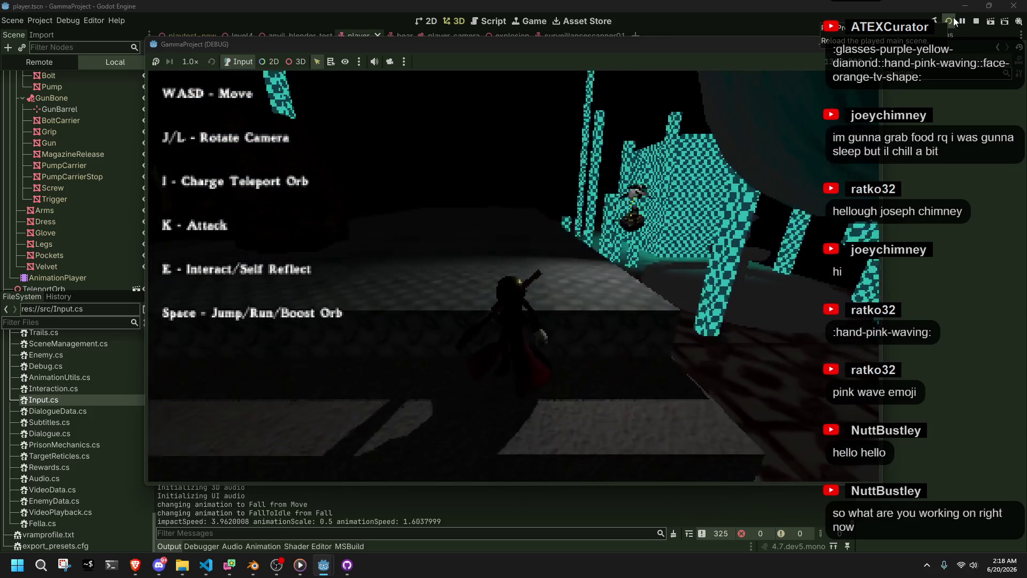
Run the character off a ledge to test falling, then on toward the red disc.
key(j)
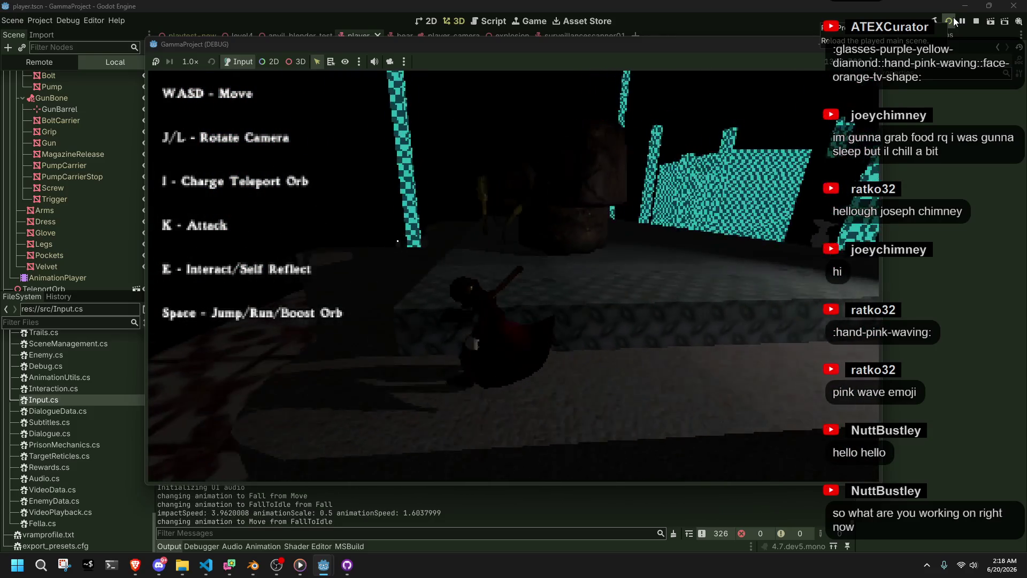
key(j)
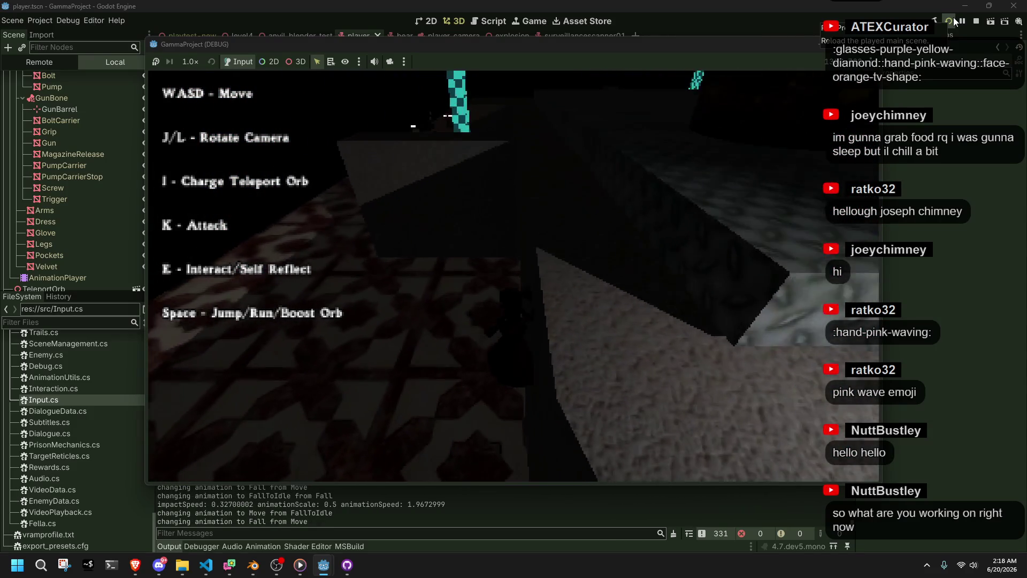
key(j)
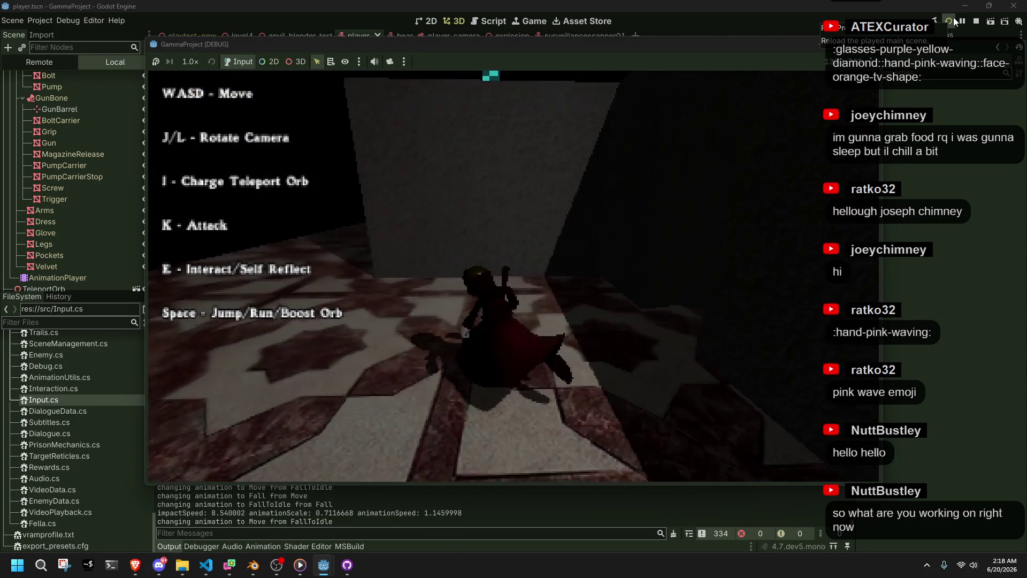
key(j)
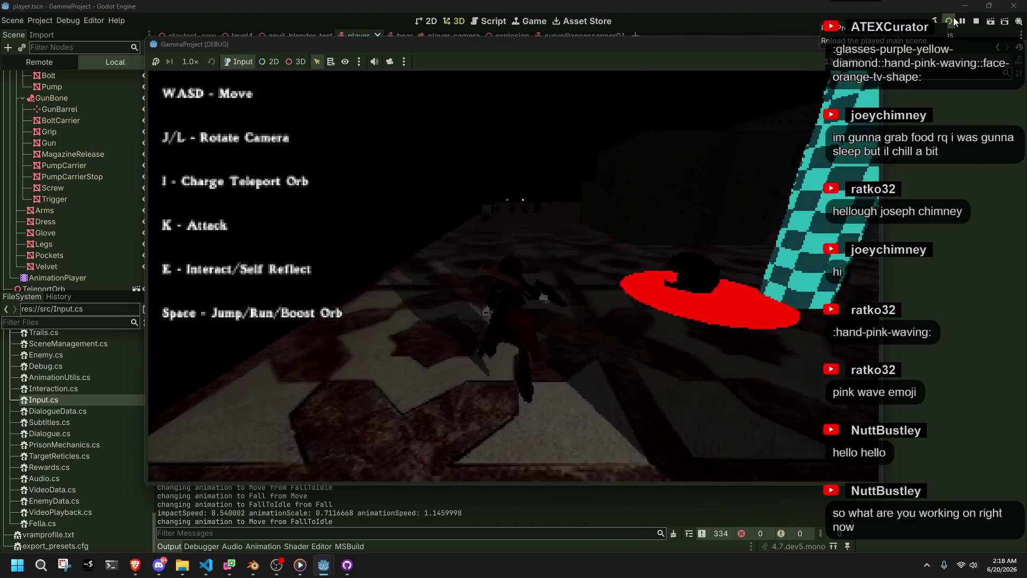
key(j)
key(w)
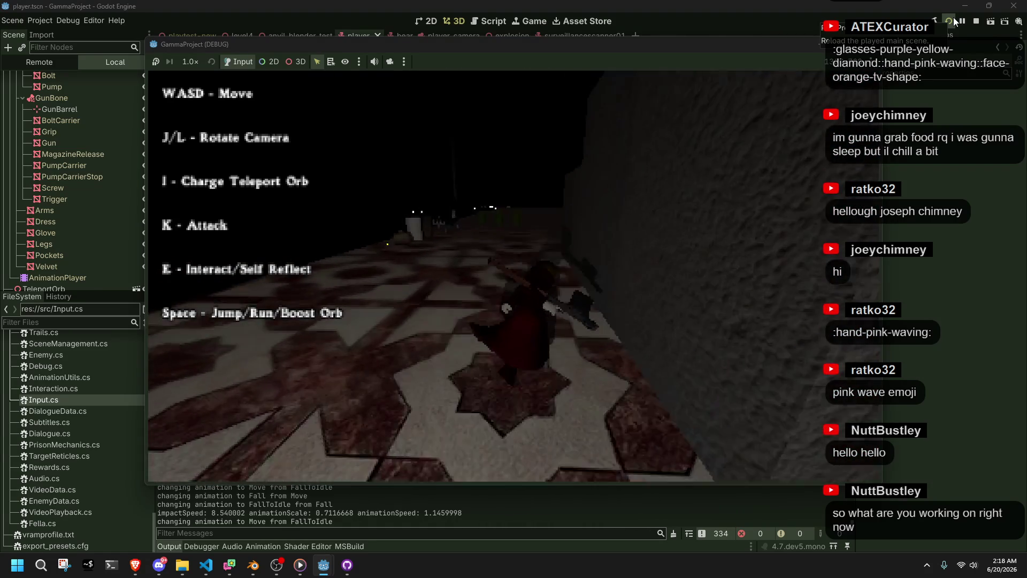
key(j)
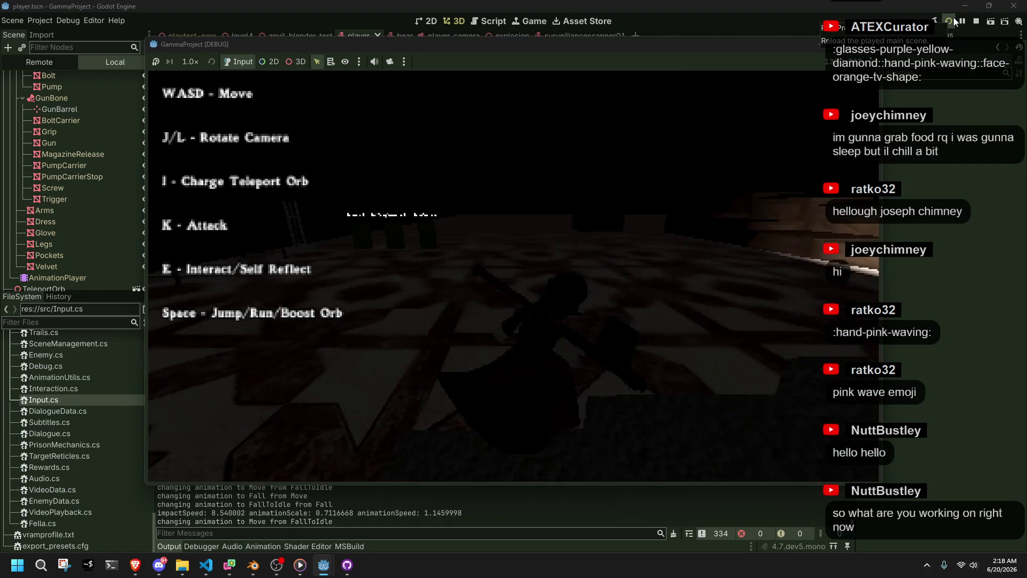
Drop down to the wooden steps, cross the dark room and run onto the lit stone path.
key(w)
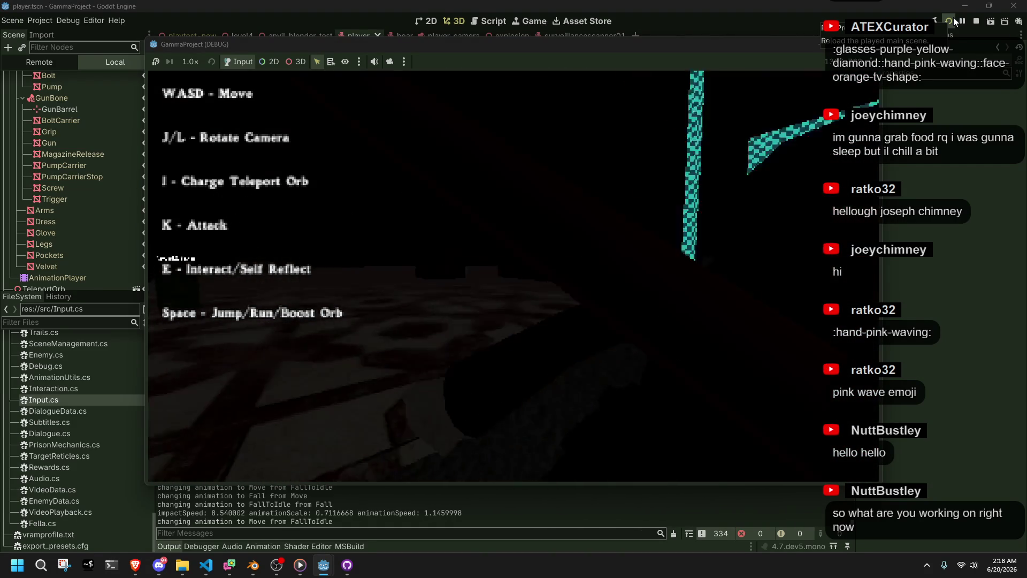
key(w)
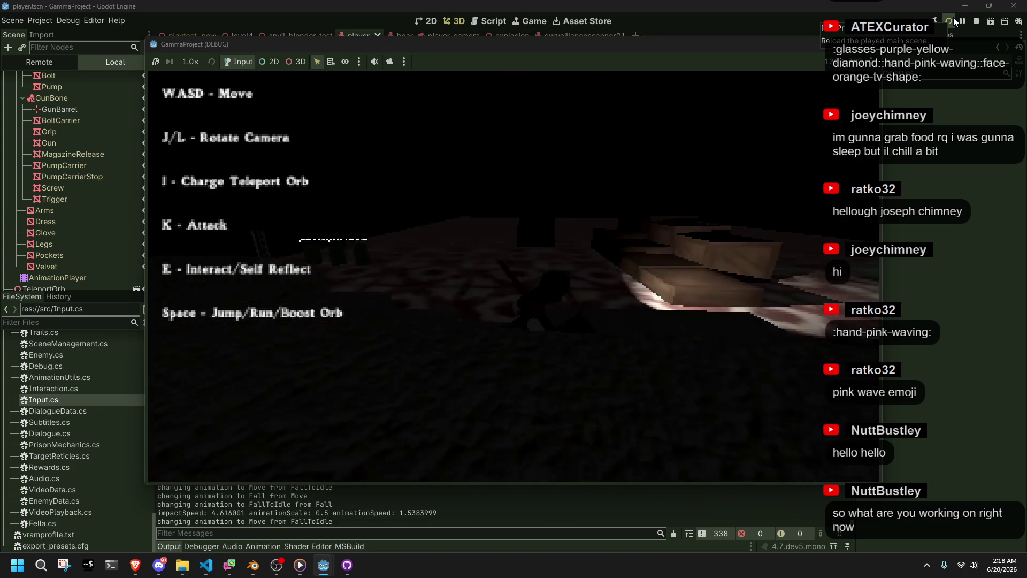
key(w)
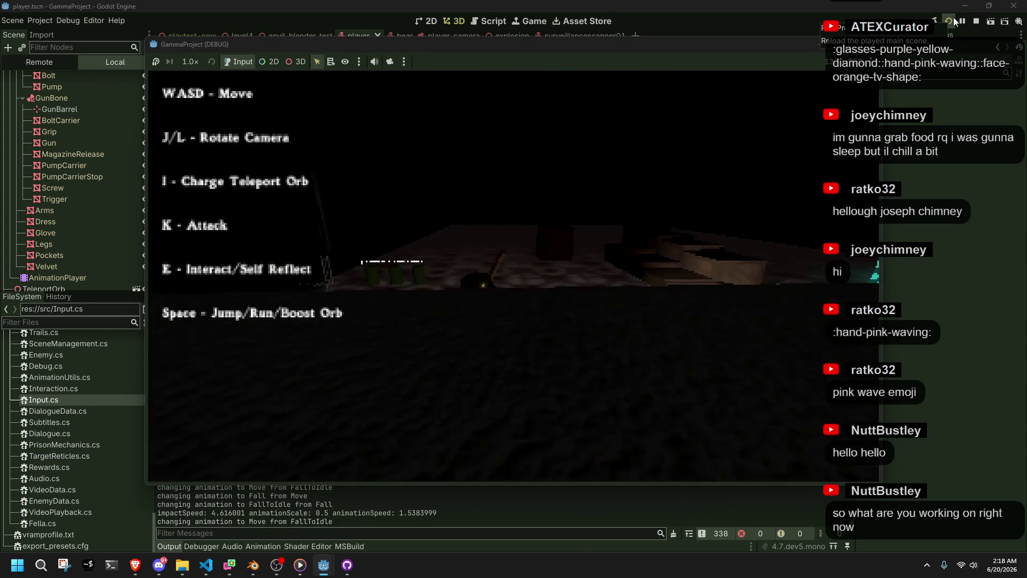
key(j)
key(w)
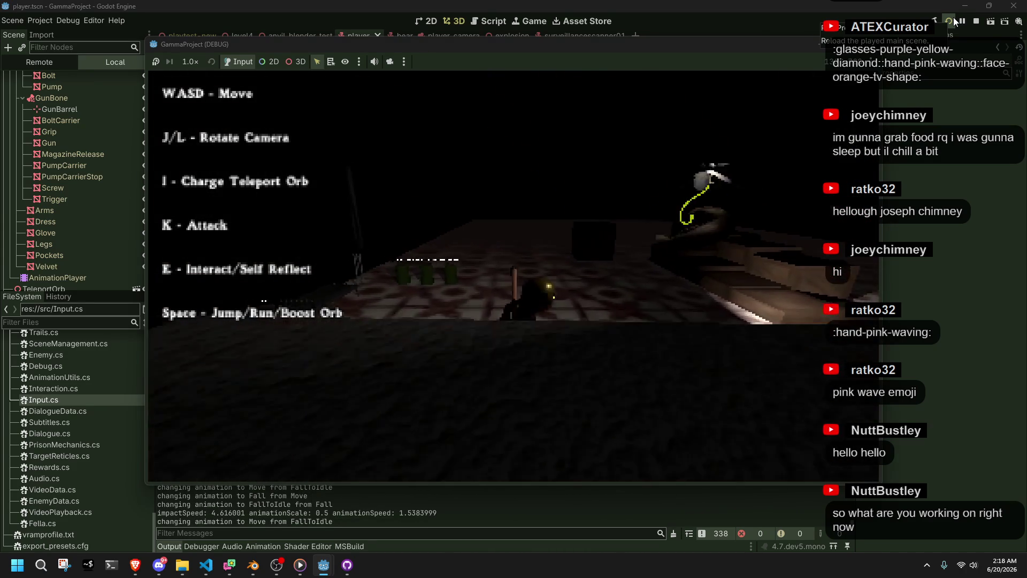
key(k)
key(w)
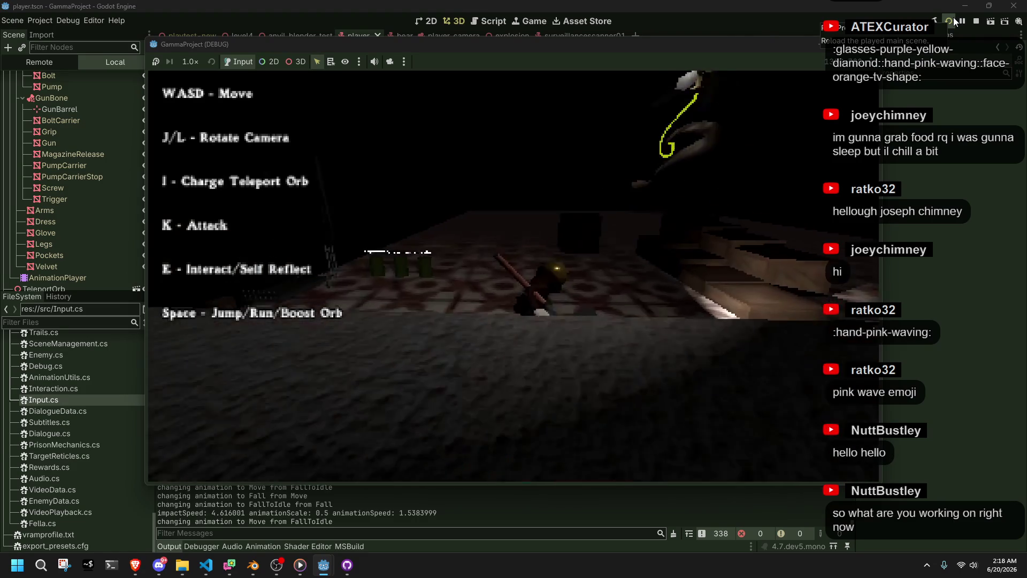
key(l)
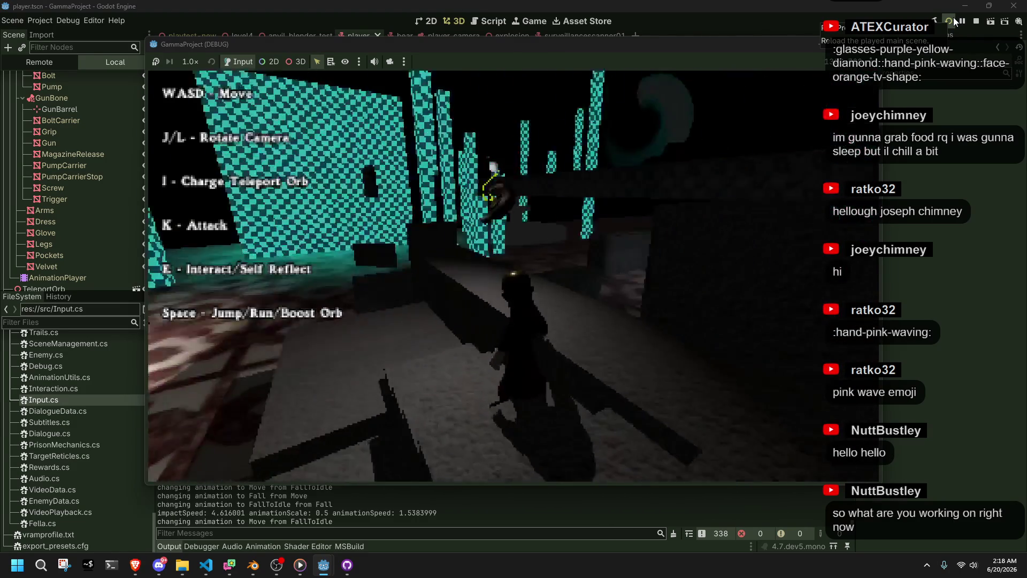
key(w)
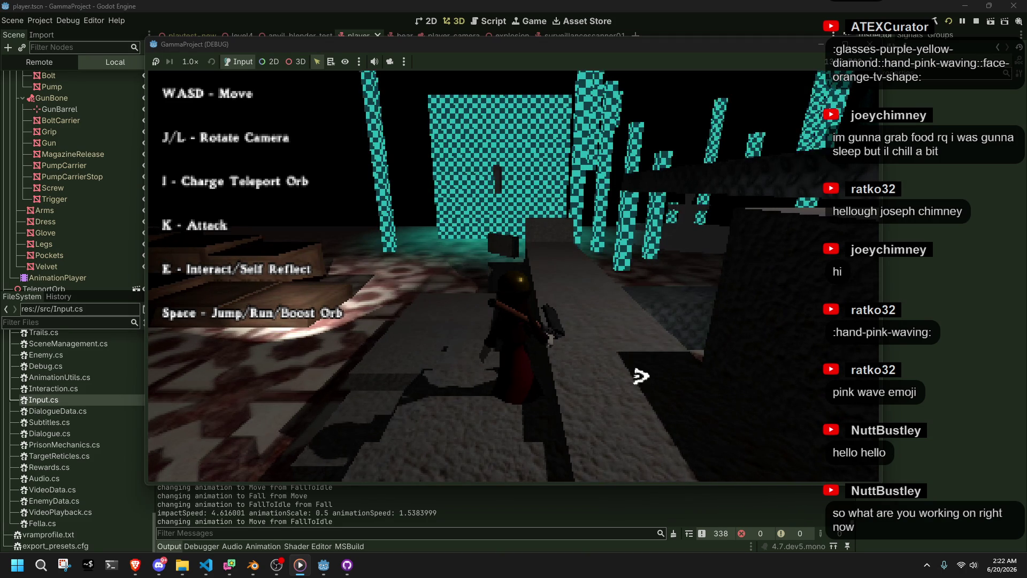
Walk the character to the green pillars and trigger the level change with E.
key(a)
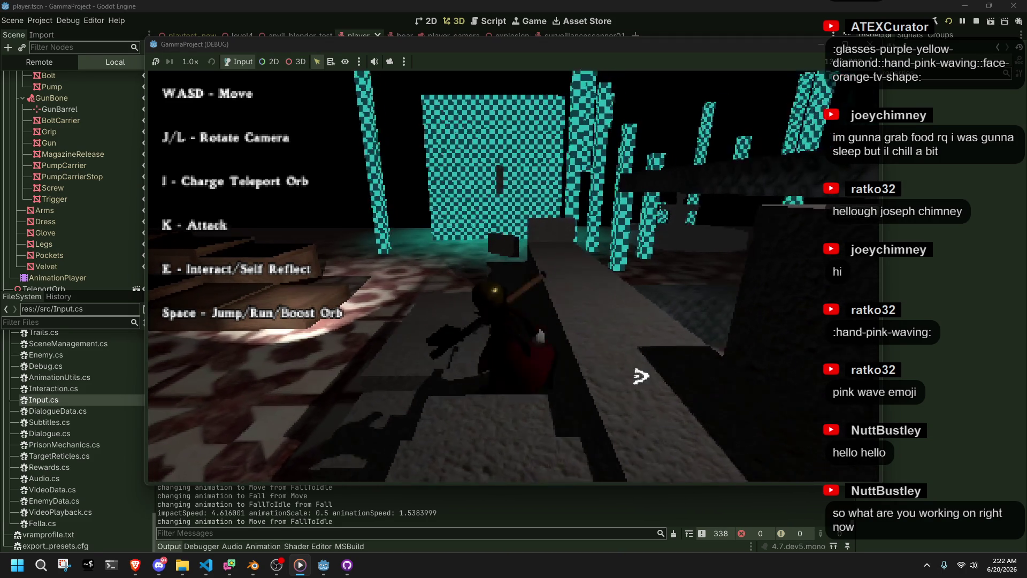
key(w)
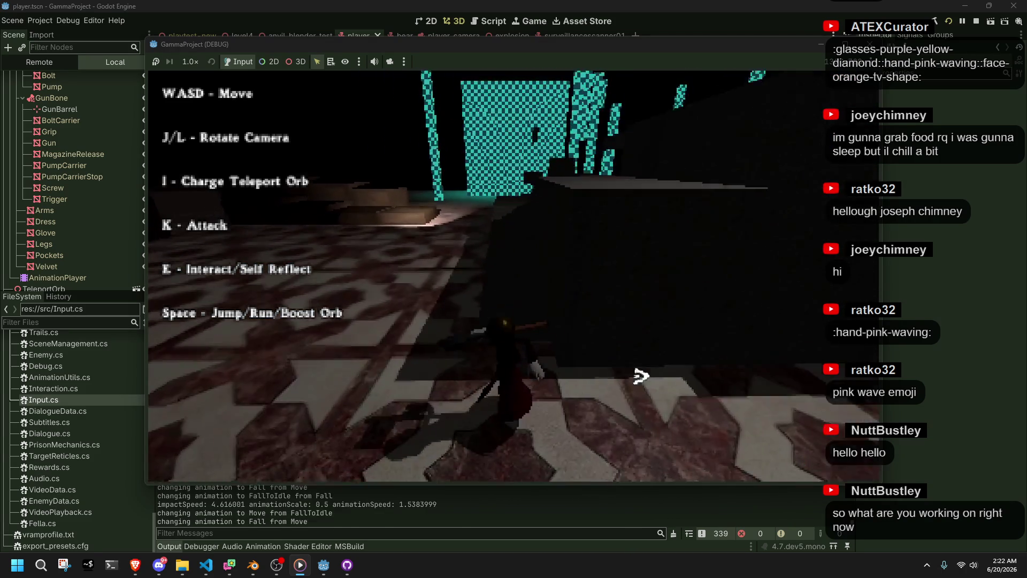
key(w)
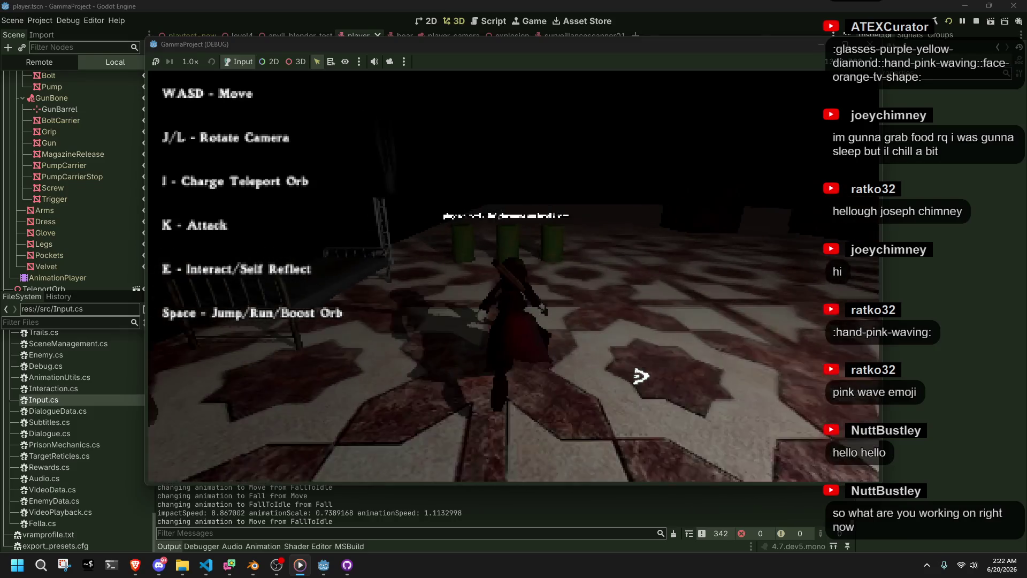
key(w)
key(e)
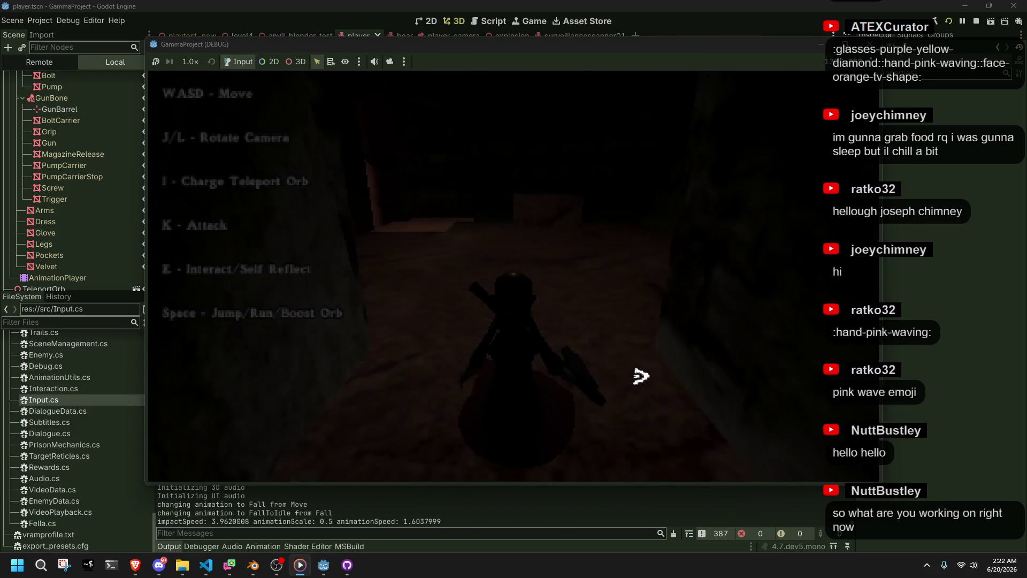
Climb the stairs into the stepped corridor, fire a rocket with K and run across the cave.
key(w)
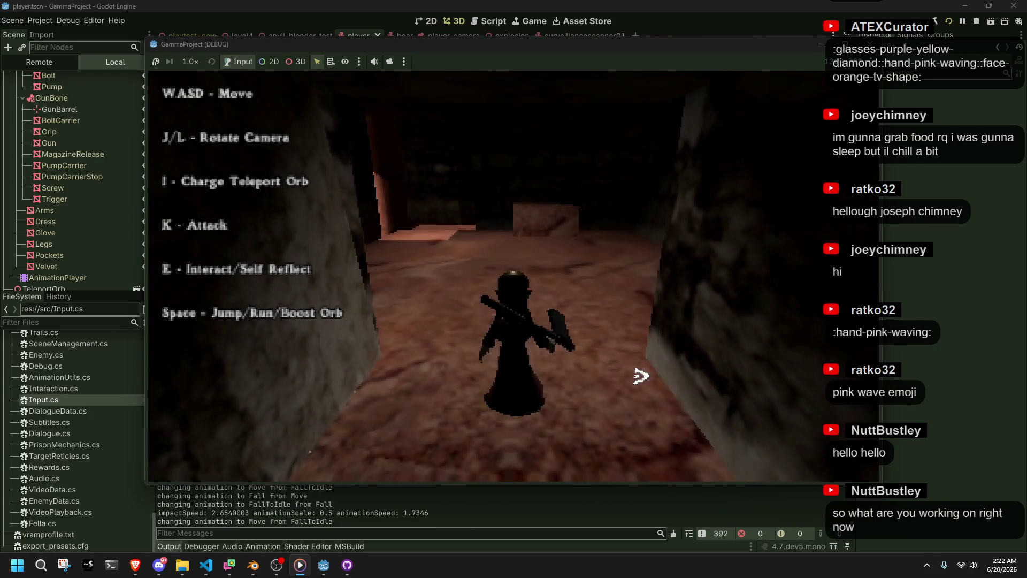
key(w)
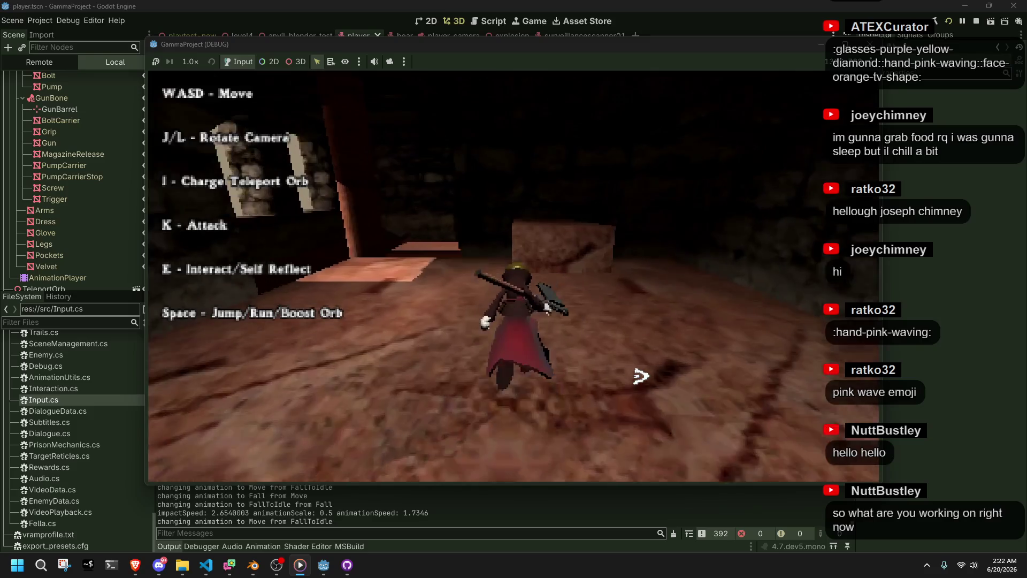
key(a)
key(w)
key(w)
key(w)
key(w)
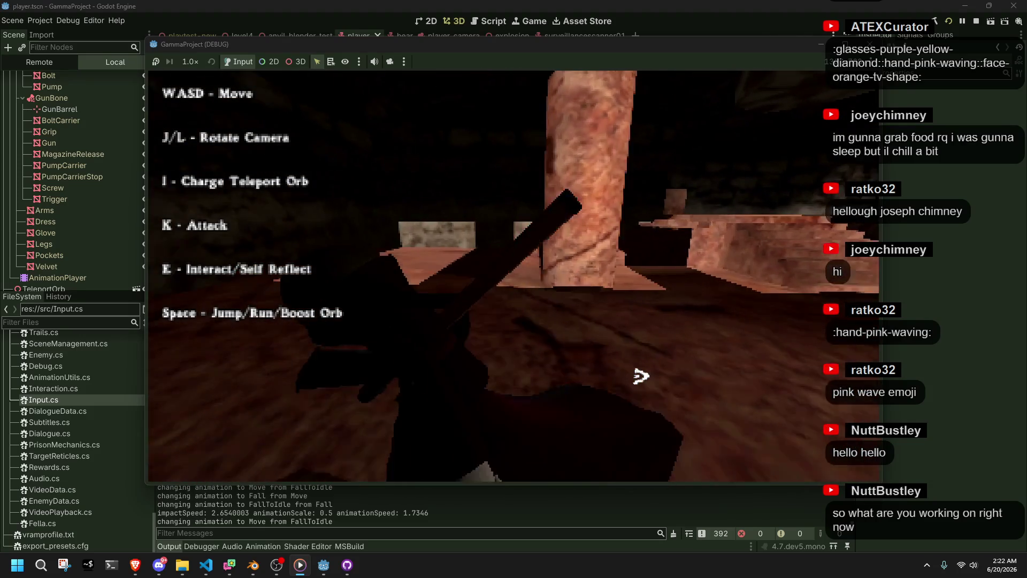
key(w)
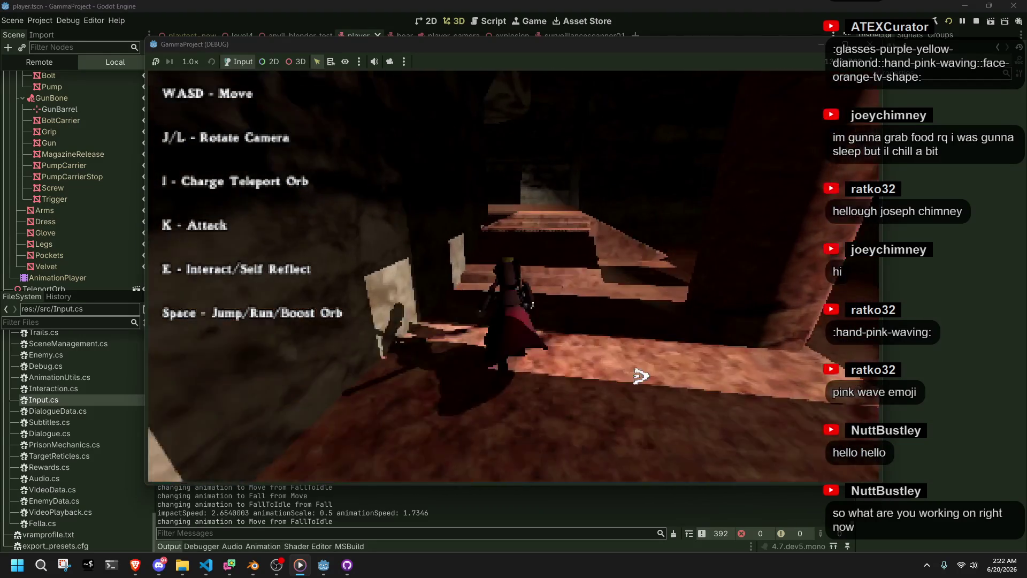
key(w)
key(w)
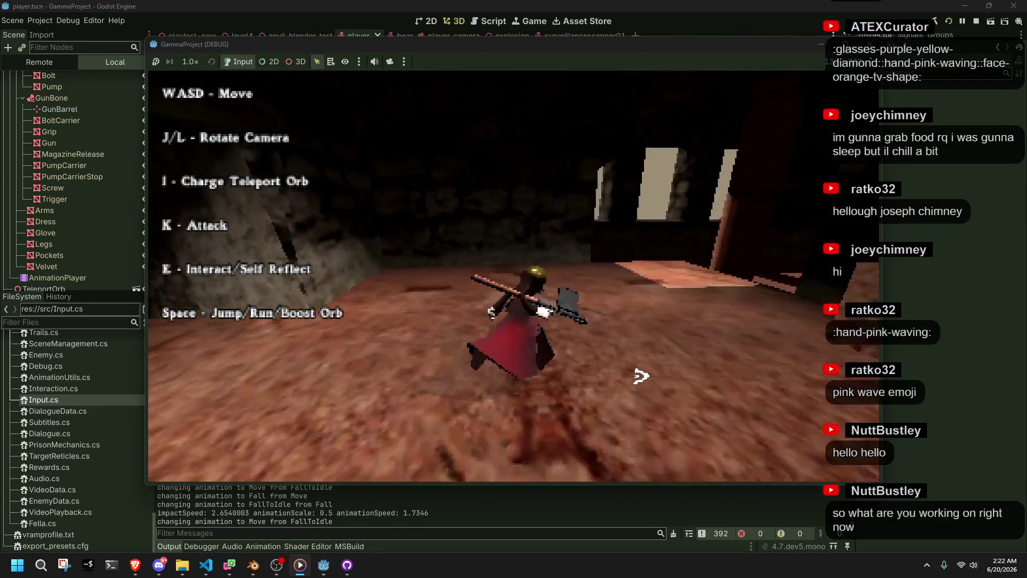
key(k)
key(w)
key(w)
key(w)
key(w)
key(w)
key(w)
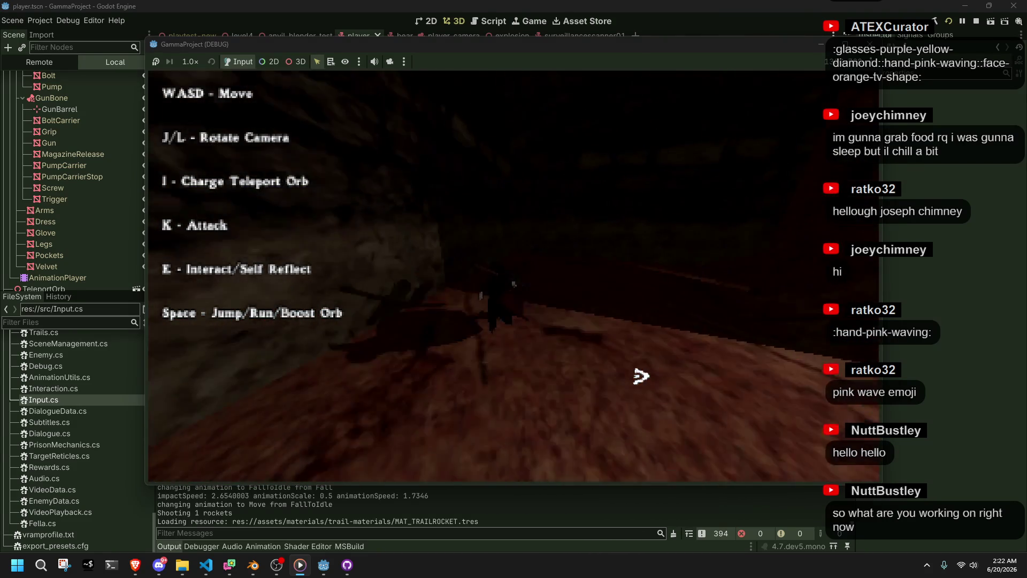
Jump toward the lit ledge and watch the run from afar with the camera swung round.
key(w)
key(w)
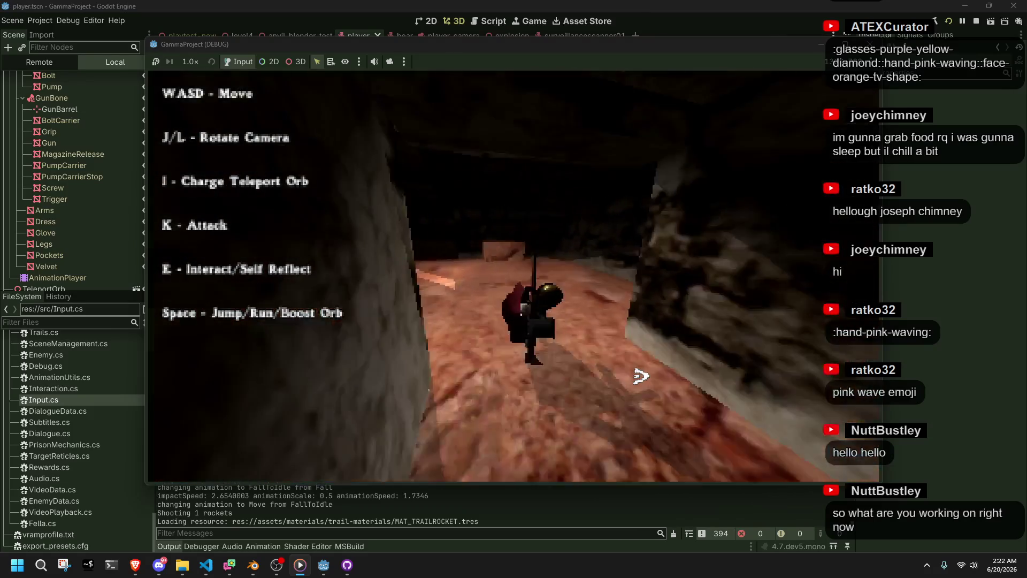
key(w)
key(w)
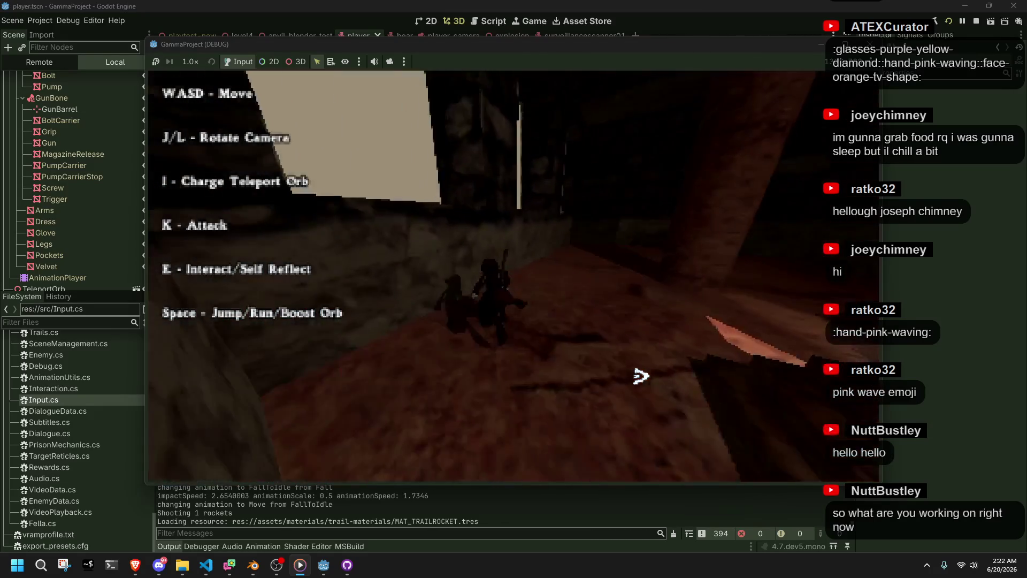
key(j)
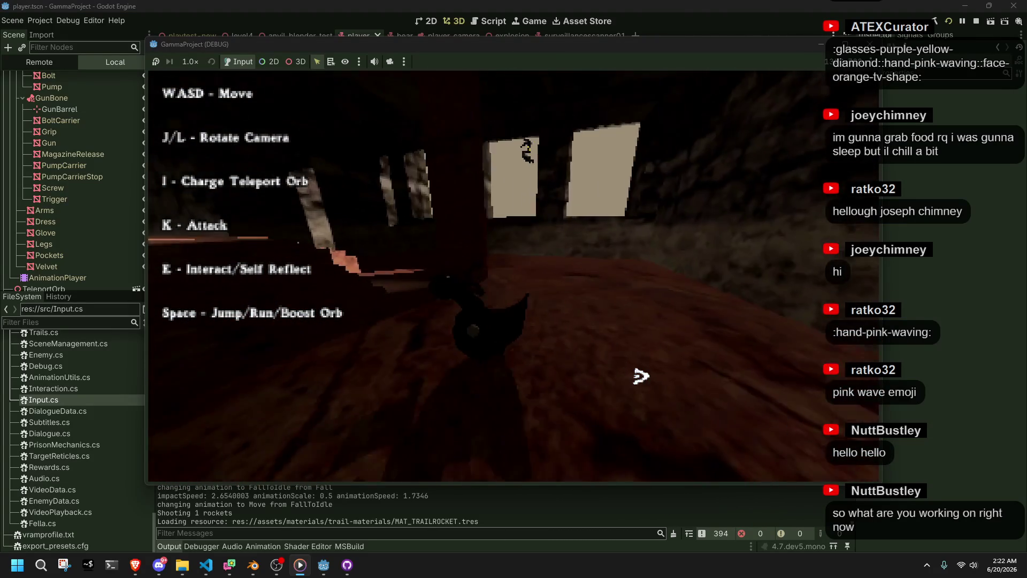
key(j)
key(s)
key(w)
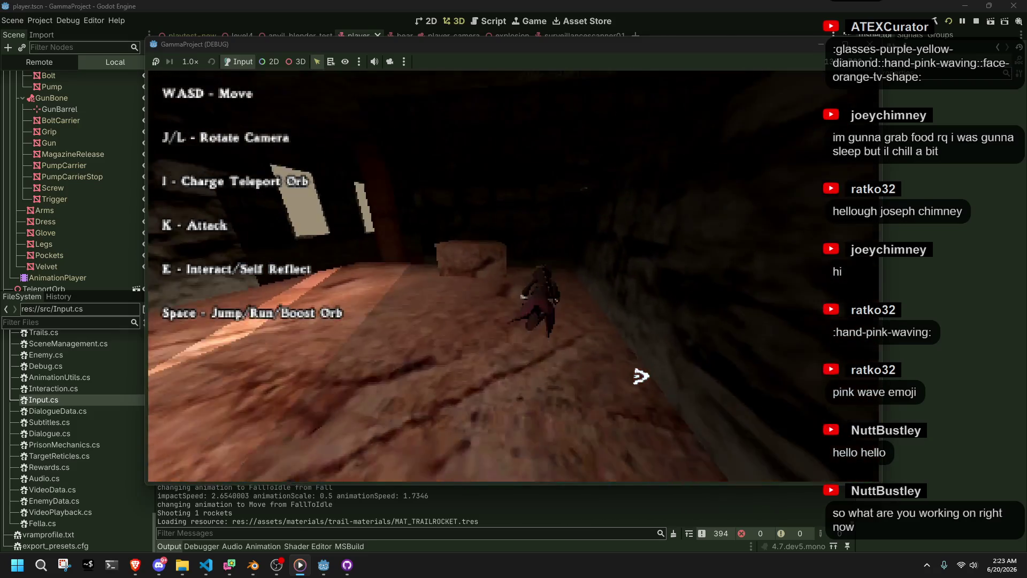
Run past the cave pillar onto the lit floor, then stop the game with F8.
key(l)
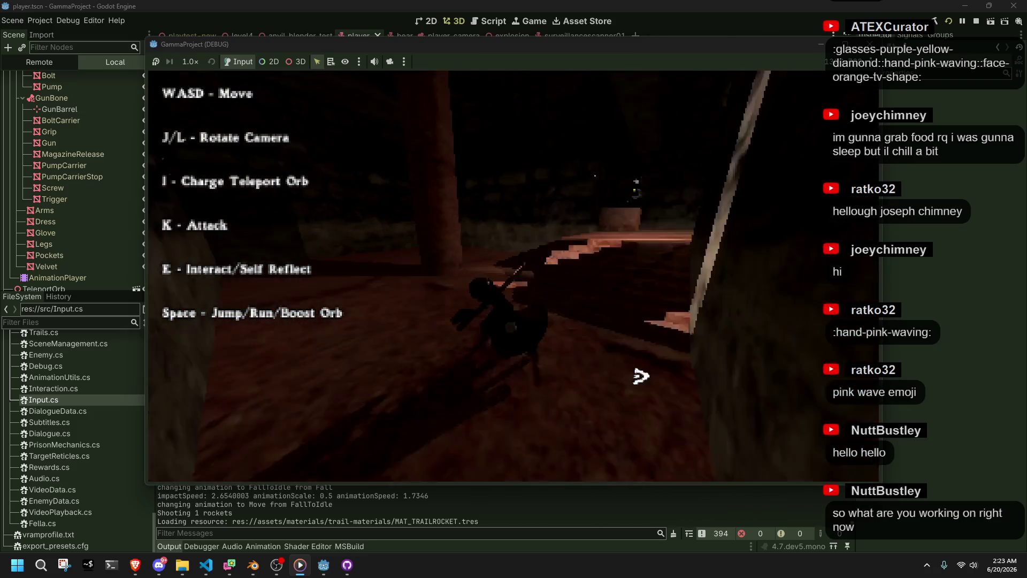
key(l)
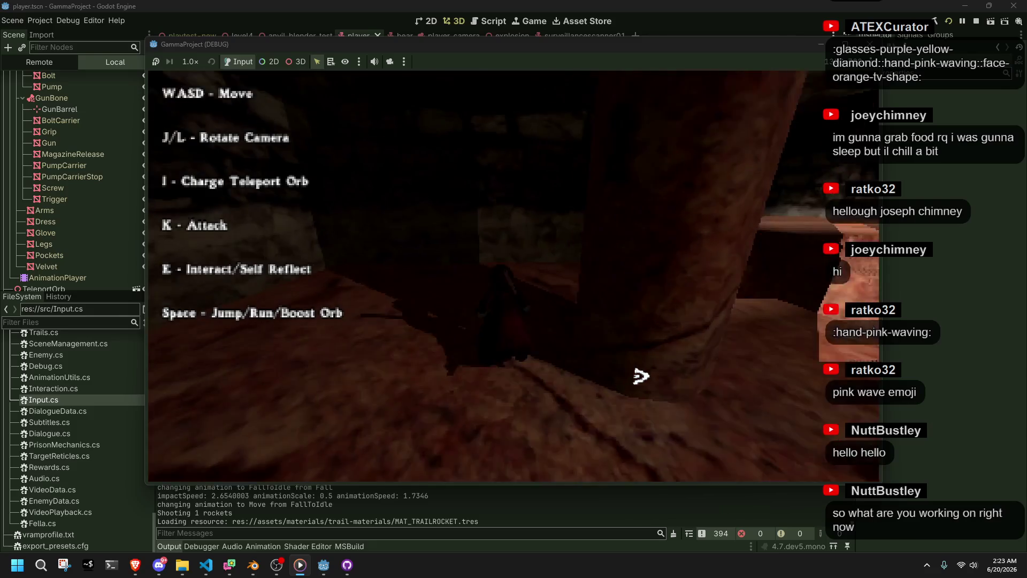
key(w)
key(w)
key(w)
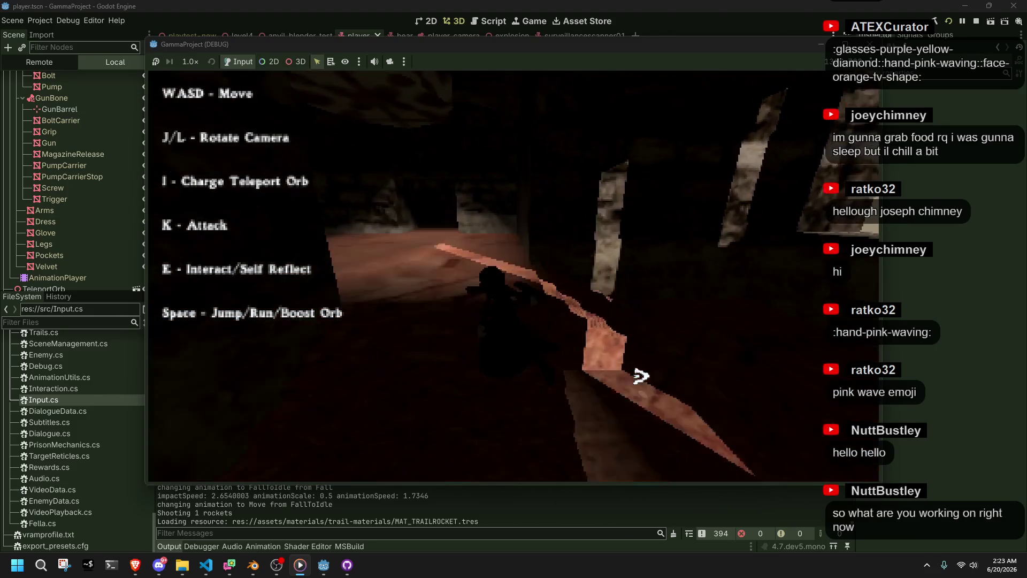
key(w)
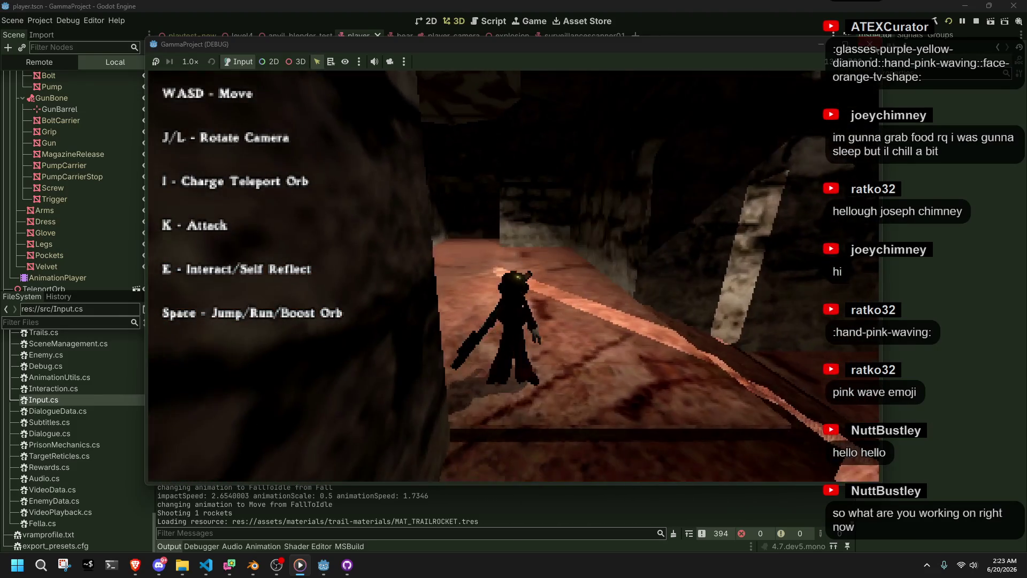
key(F8)
Bring VS Code's Player.cs targeting code to the front.
click(206, 565)
scroll(529, 427, up, 4)
scroll(570, 414, up, 4)
scroll(570, 414, up, 2)
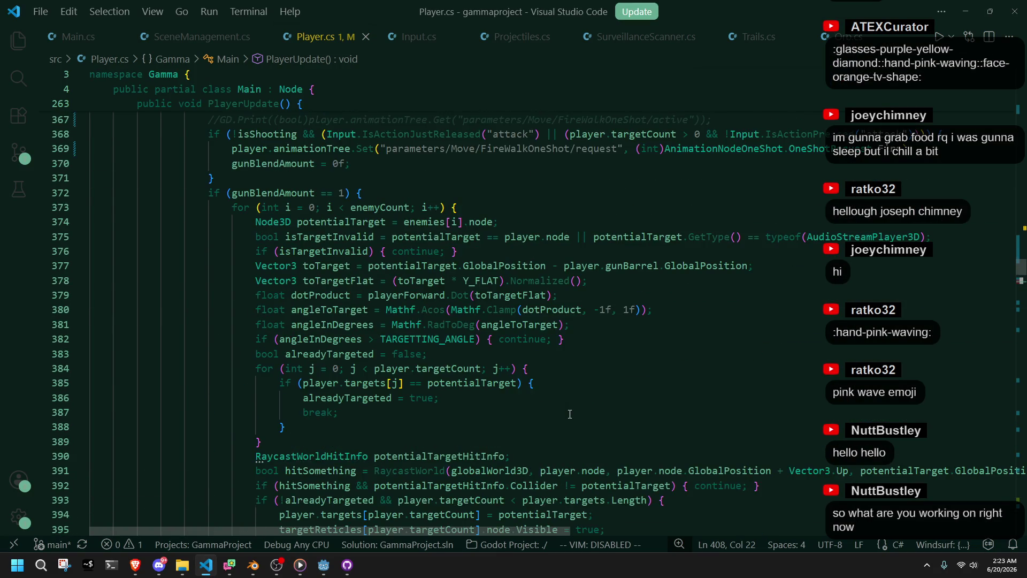
scroll(570, 415, up, 2)
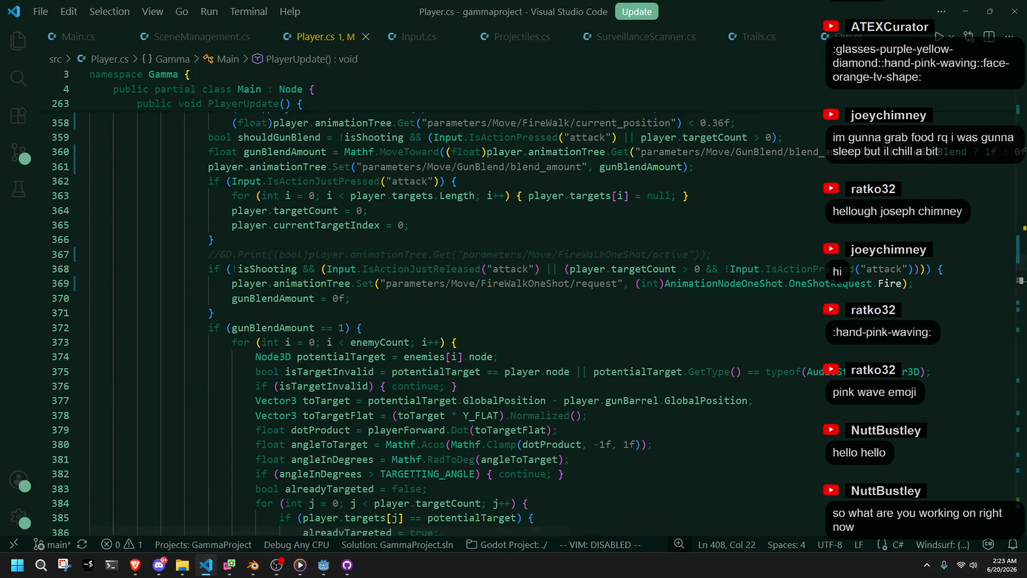
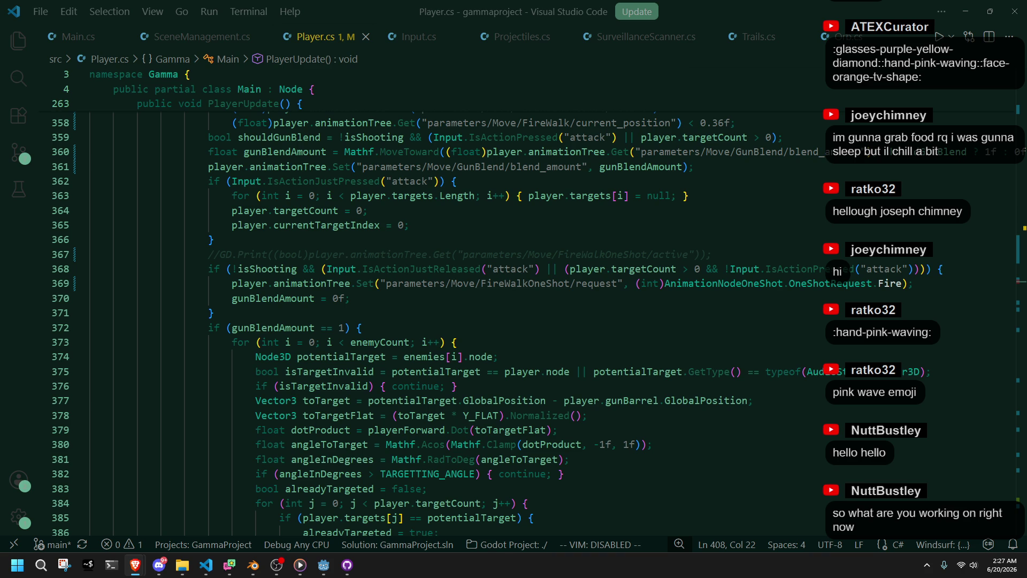
Delete the runCap line from Player.cs and dismiss the AI suggestion.
click(808, 308)
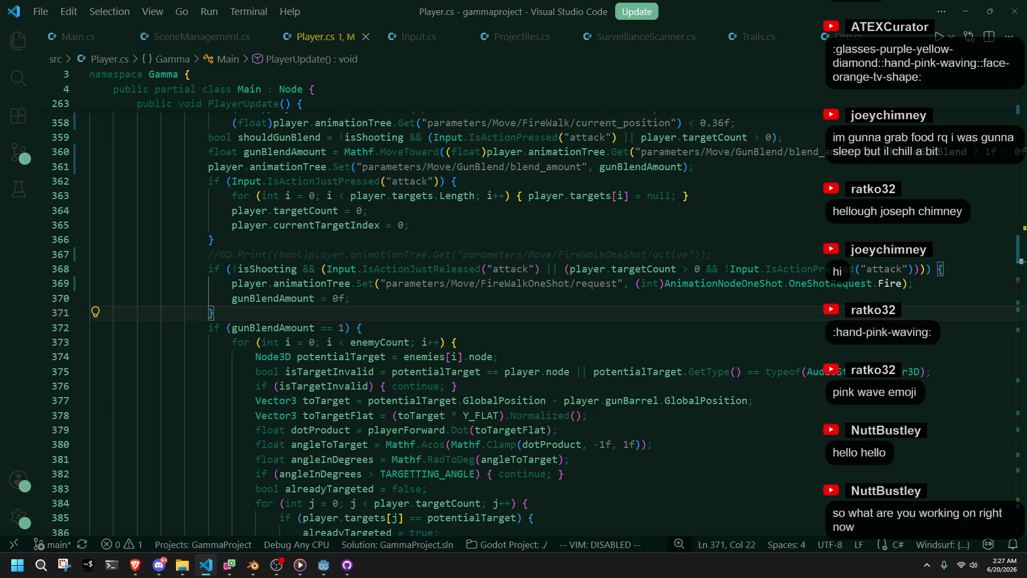
key(alt+Tab)
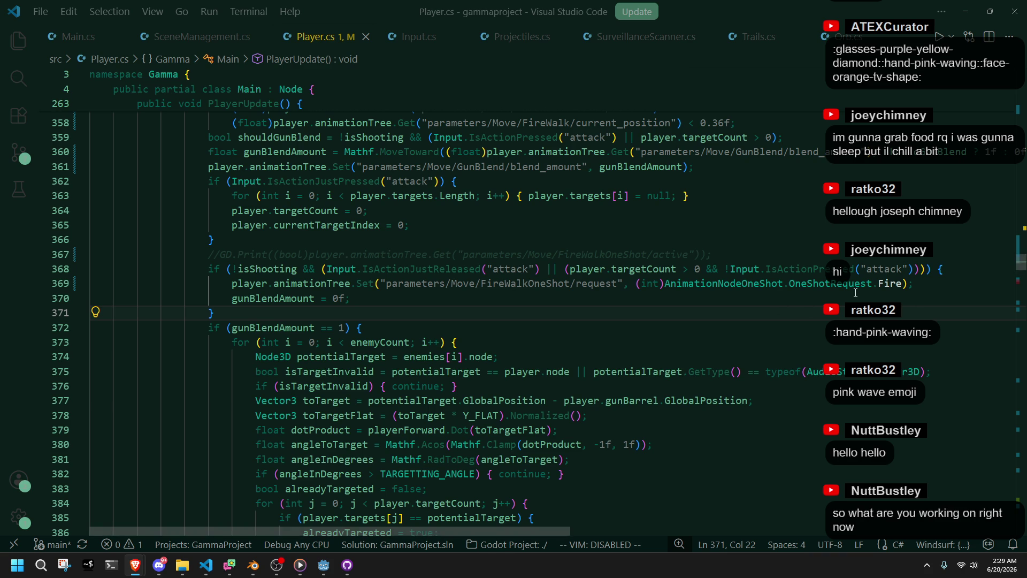
scroll(554, 282, up, 3)
scroll(554, 283, up, 4)
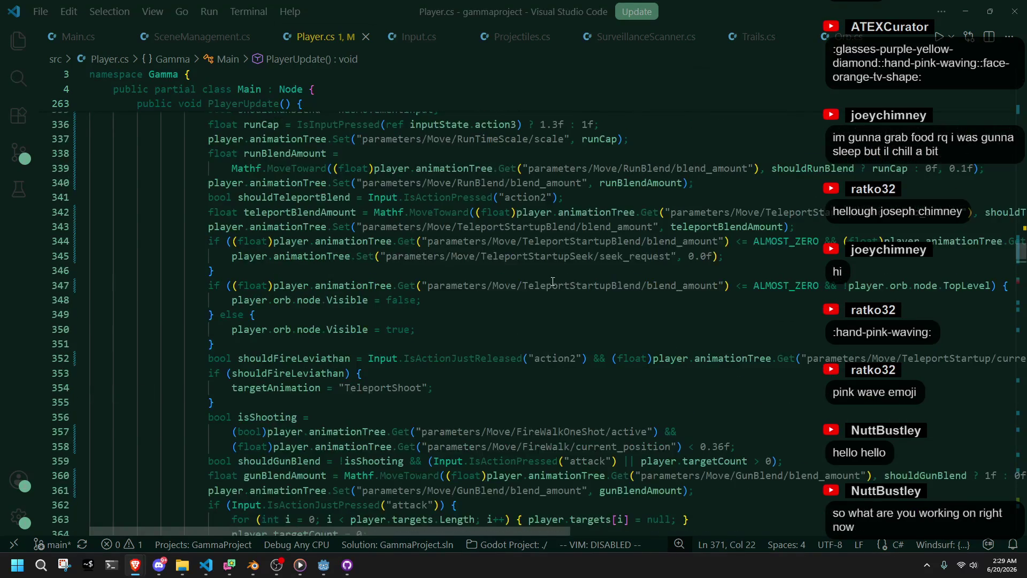
scroll(552, 280, up, 3)
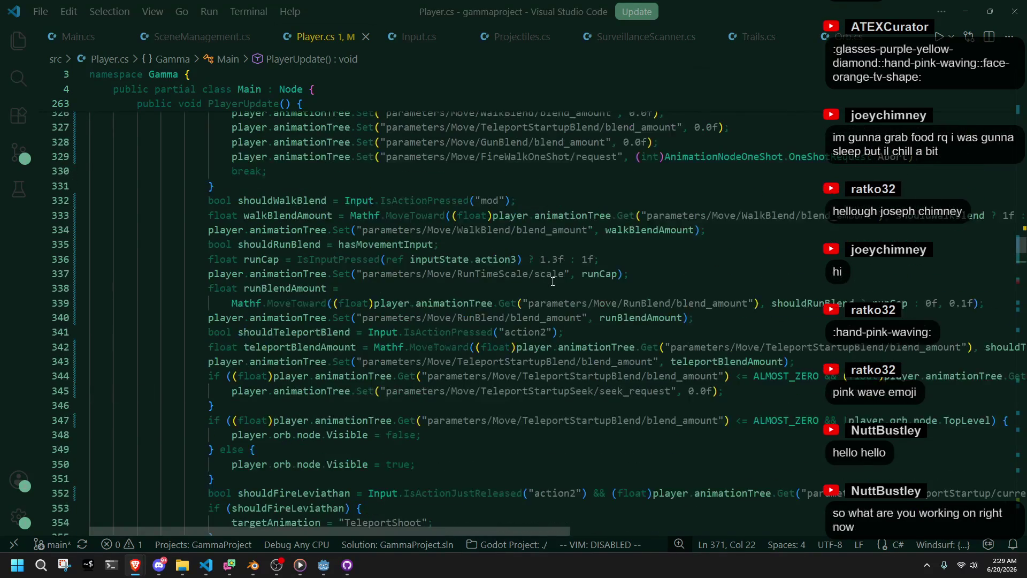
click(276, 258)
click(552, 286)
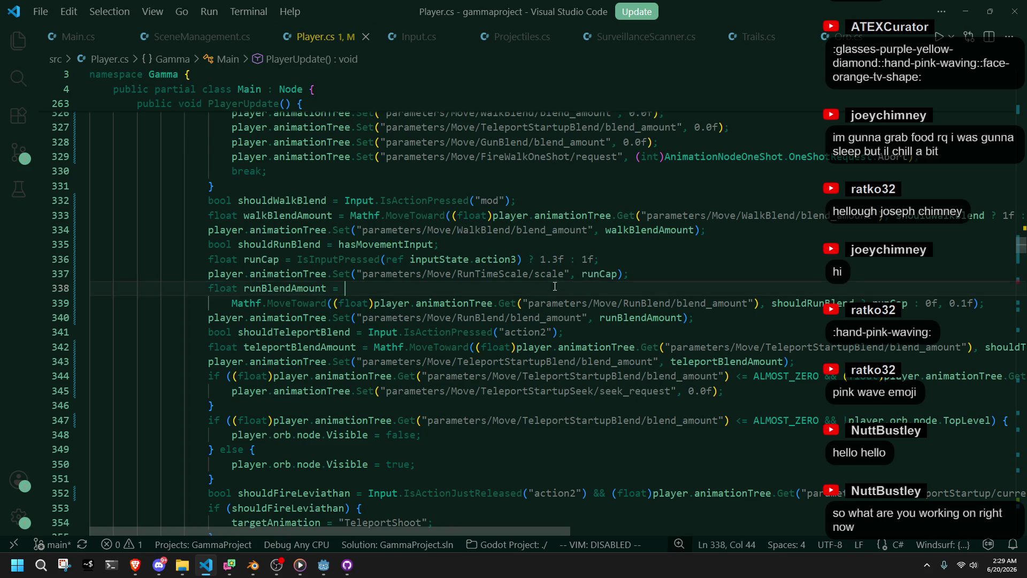
drag(630, 261, 630, 249)
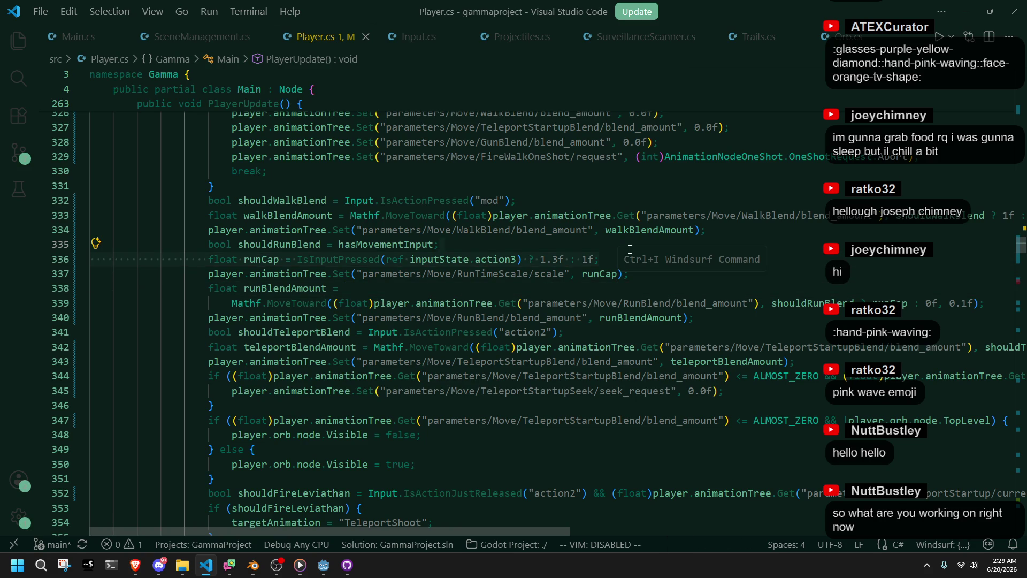
key(BackSpace)
key(Escape)
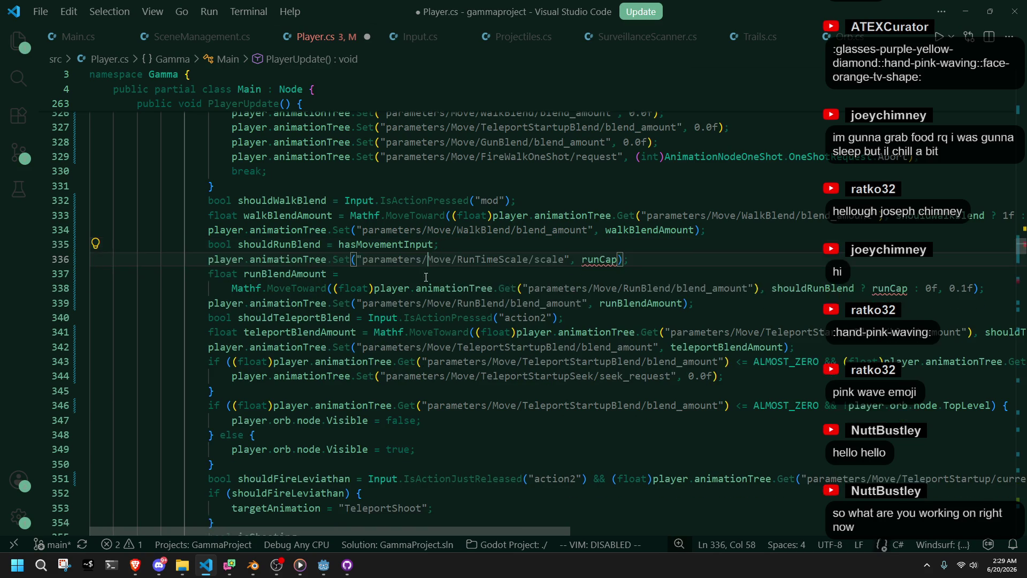
key(ctrl+Left)
key(ctrl+Left)
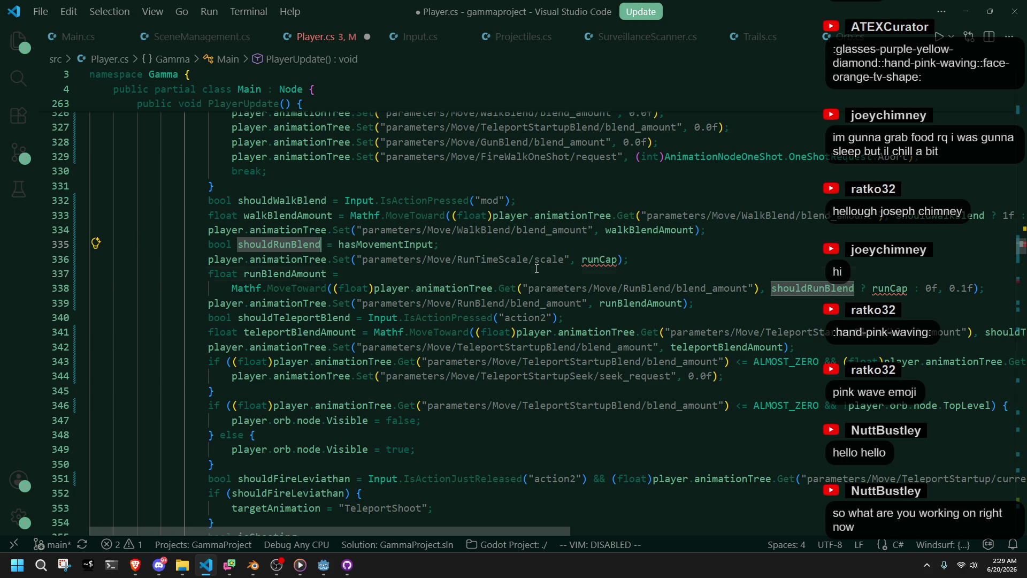
Replace runCap with 1 in the run time scale and run blend expressions, saving Player.cs.
double_click(604, 259)
text(1)
key(ctrl+s)
key(Down)
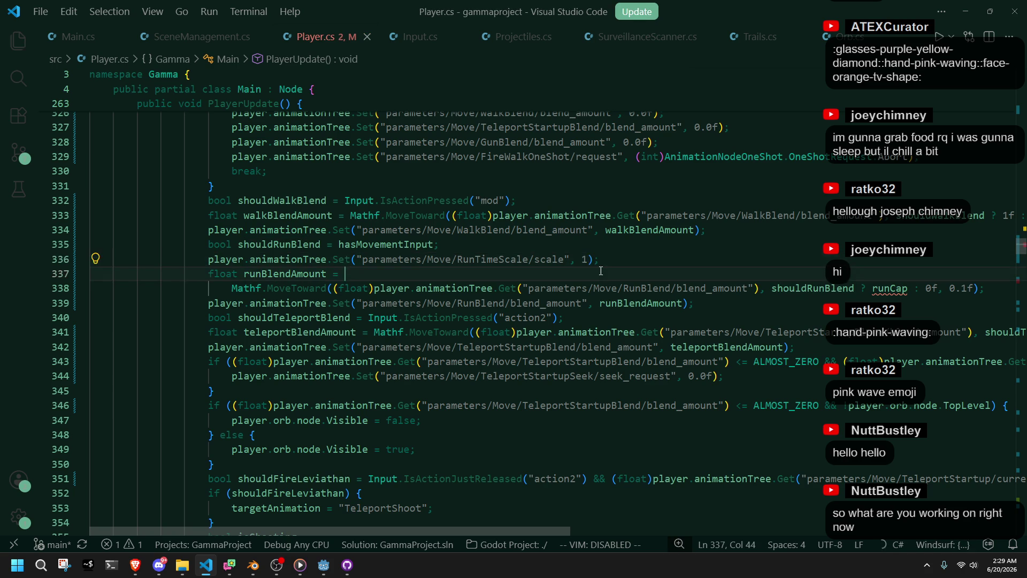
double_click(889, 289)
text(1)
key(Down)
key(ctrl+s)
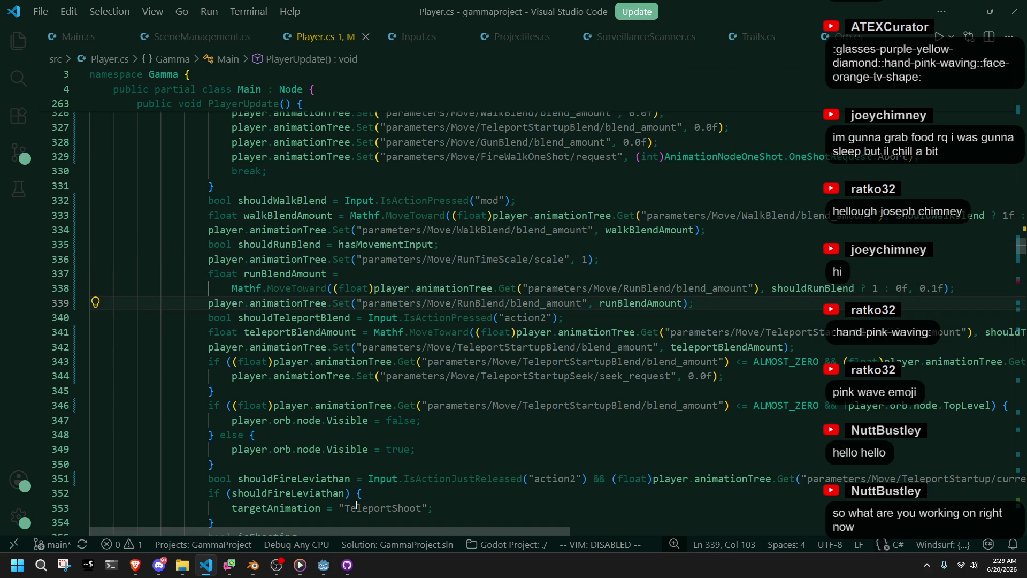
Switch to Godot and build and run the game.
key(alt+Tab)
click(948, 22)
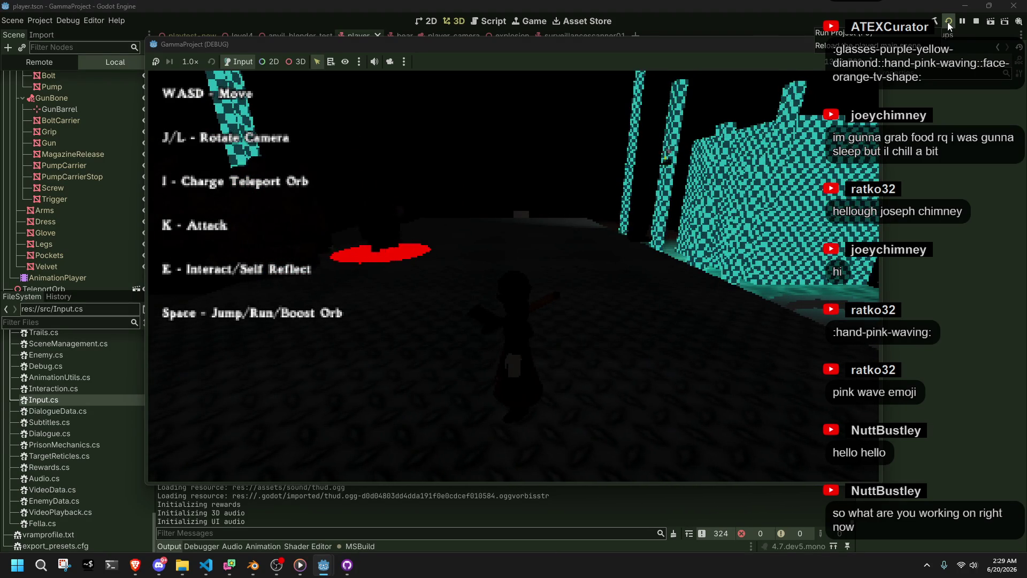
Rotate the camera with J/L and move the character around the checkered wall.
key(j)
key(j)
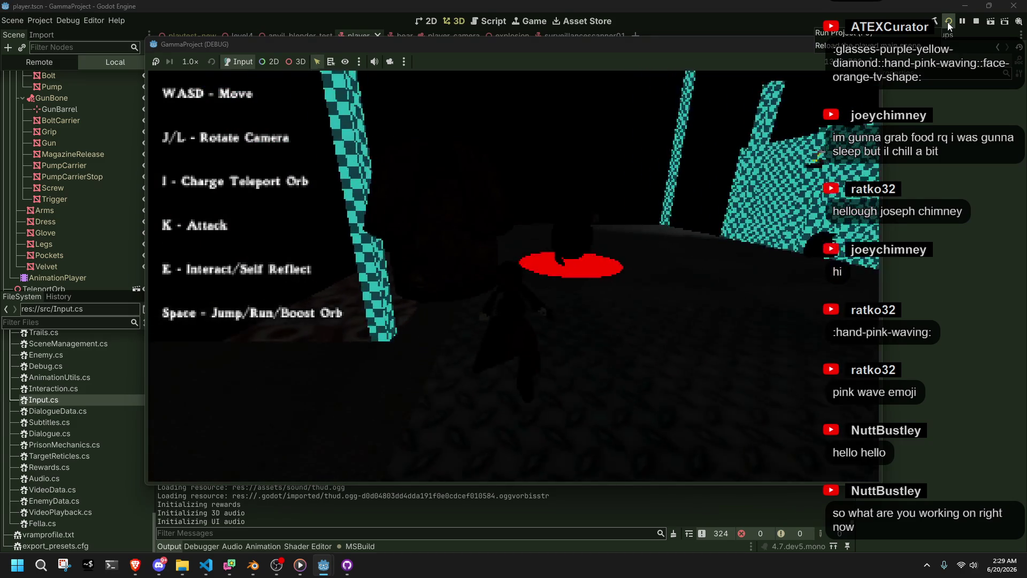
key(l)
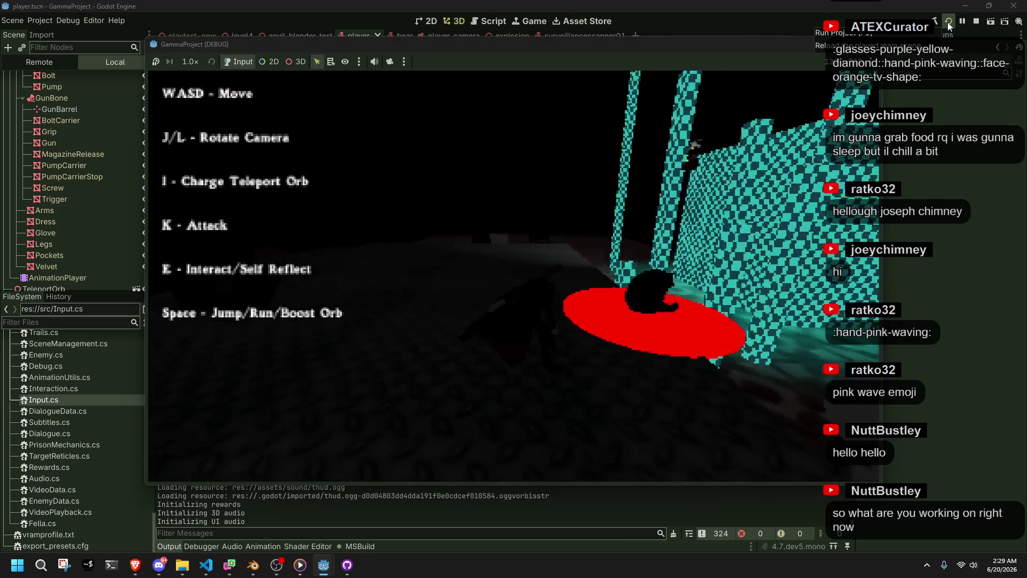
key(j)
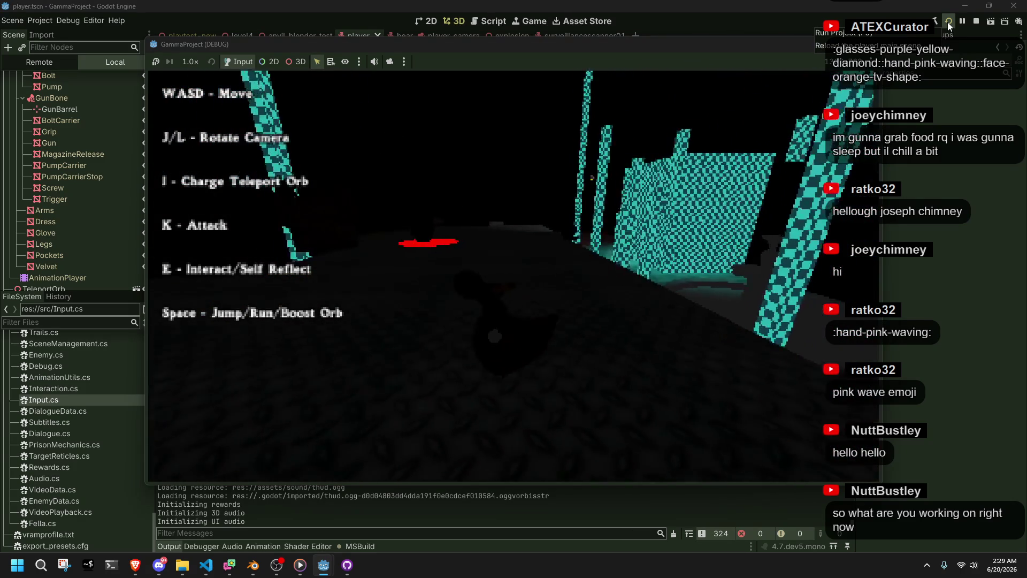
key(l)
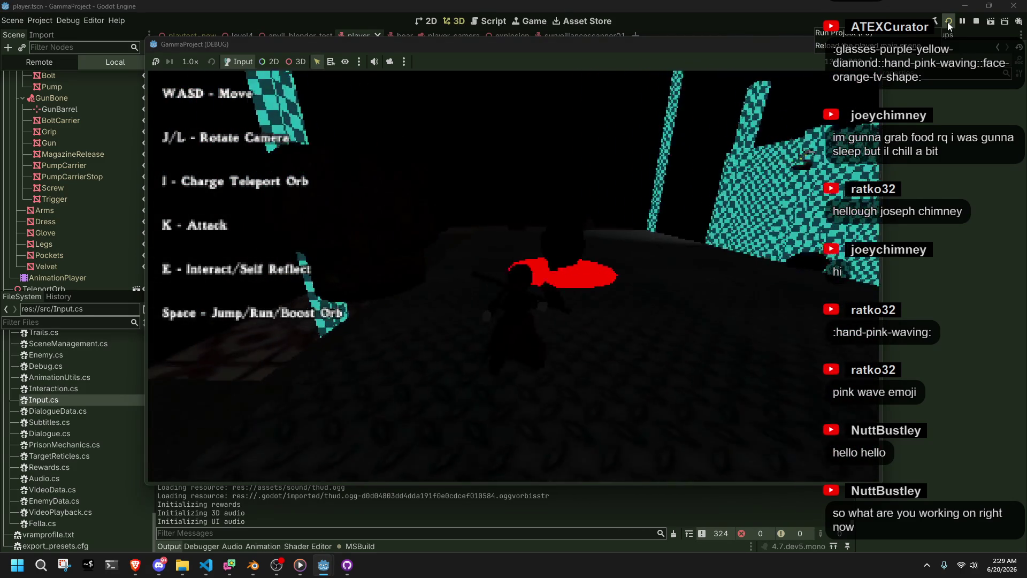
key(s)
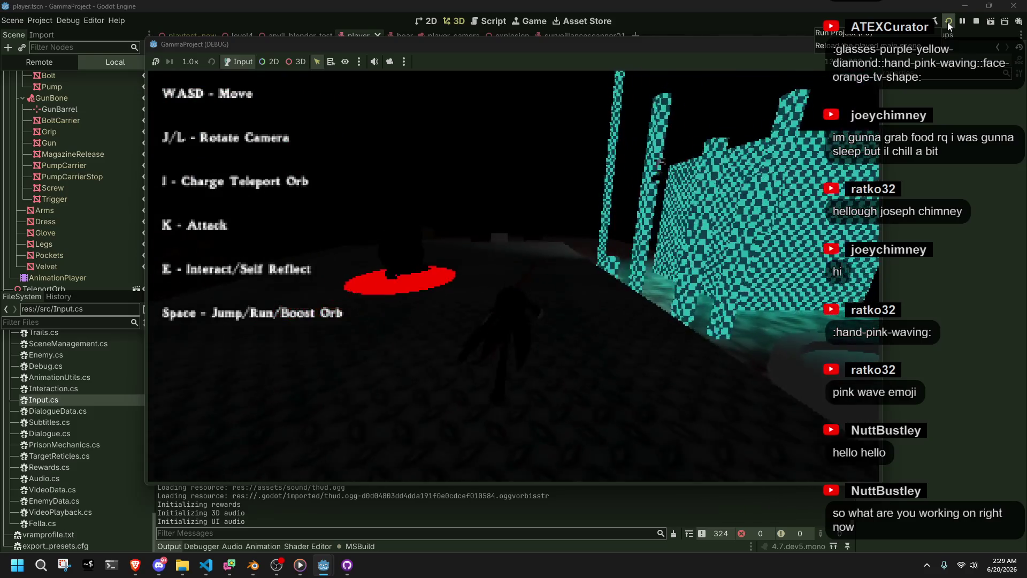
key(j)
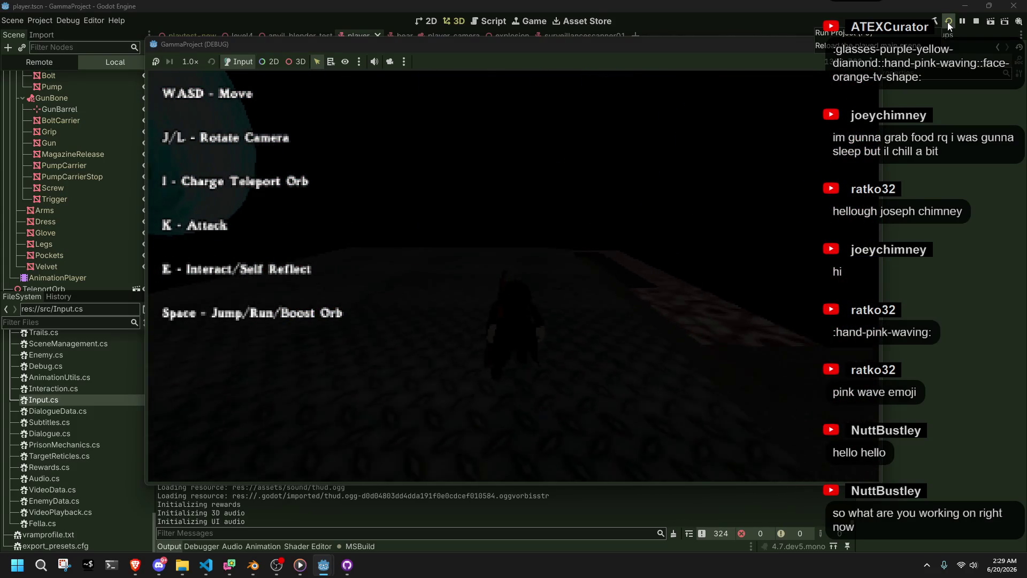
key(l)
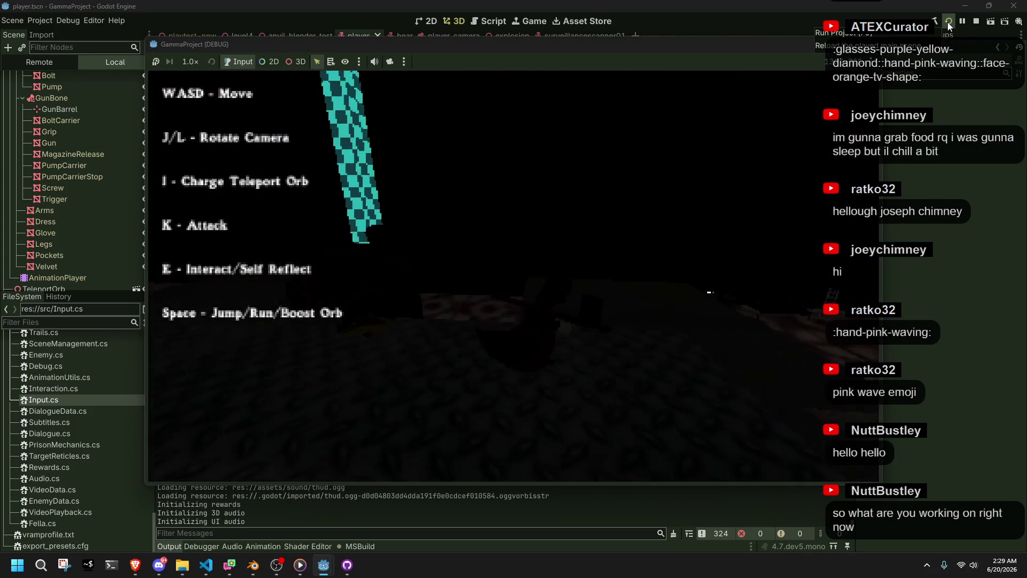
Run the character across the lit platform into the pillared hall, then stop the game.
key(w)
key(w)
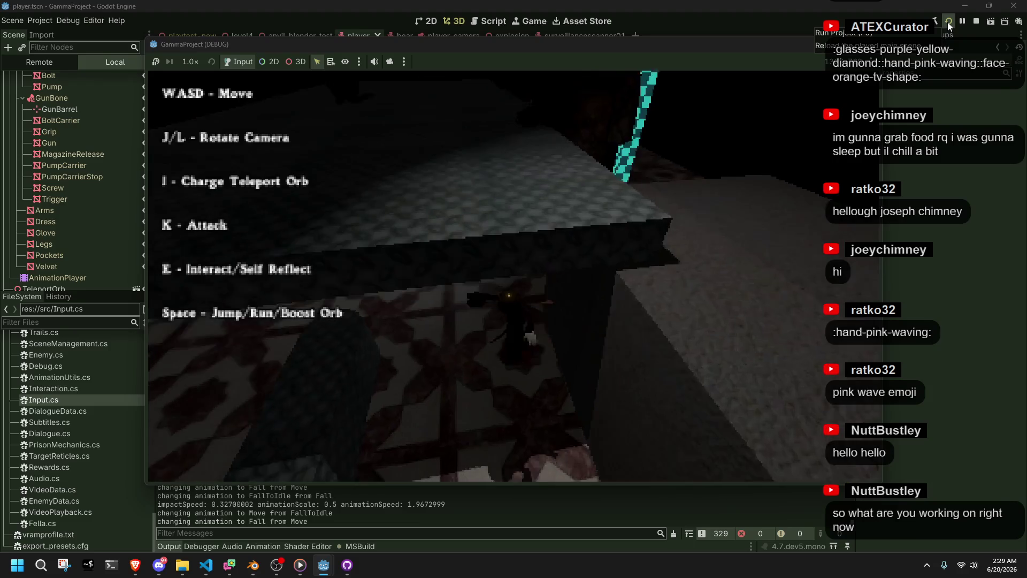
key(w)
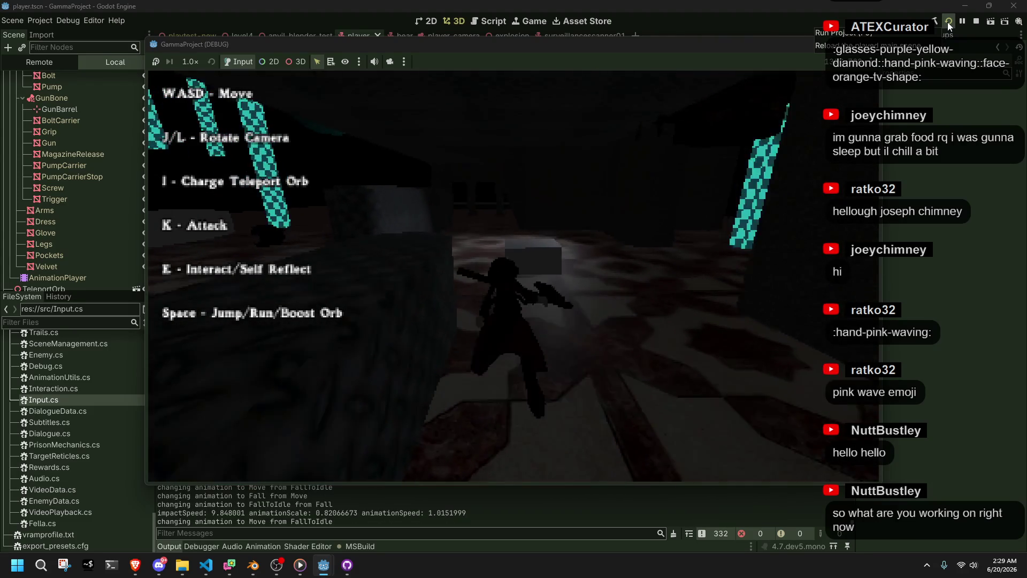
key(w)
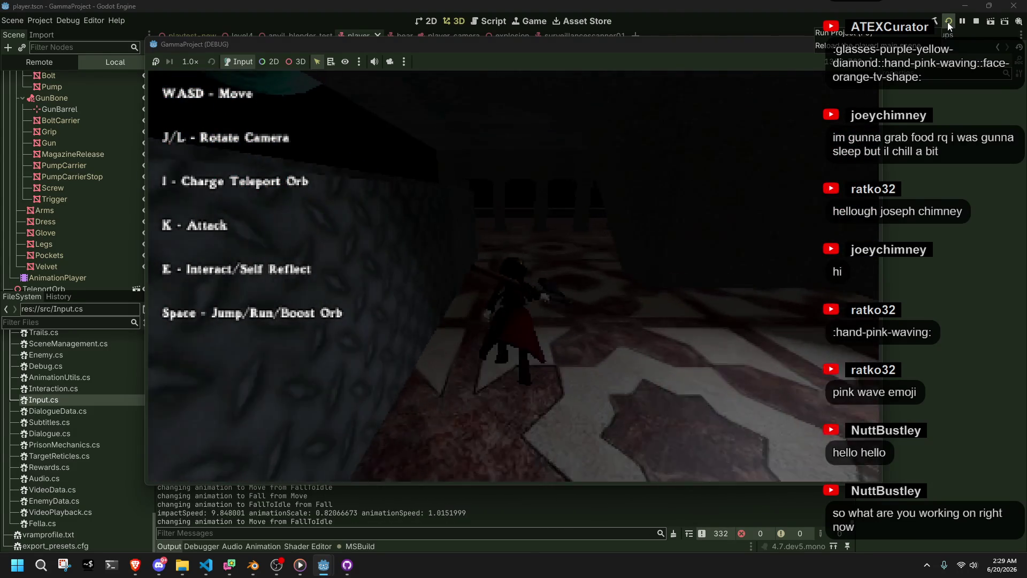
key(w)
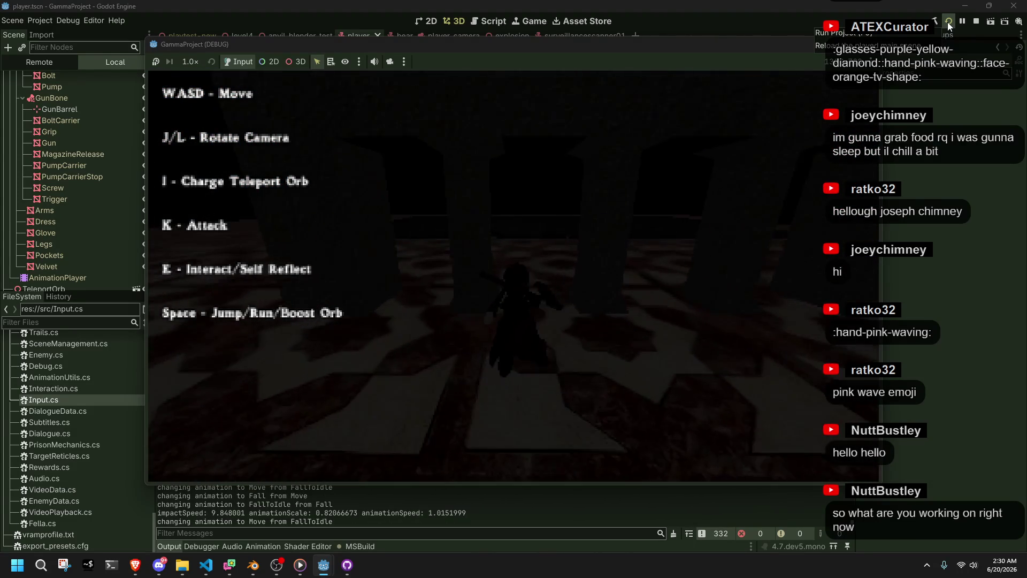
key(w)
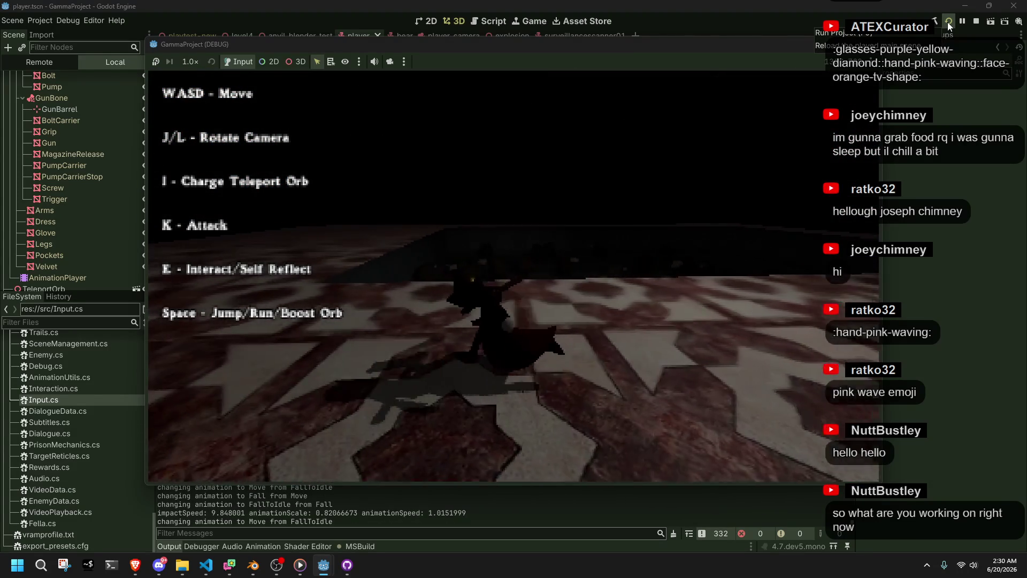
key(w)
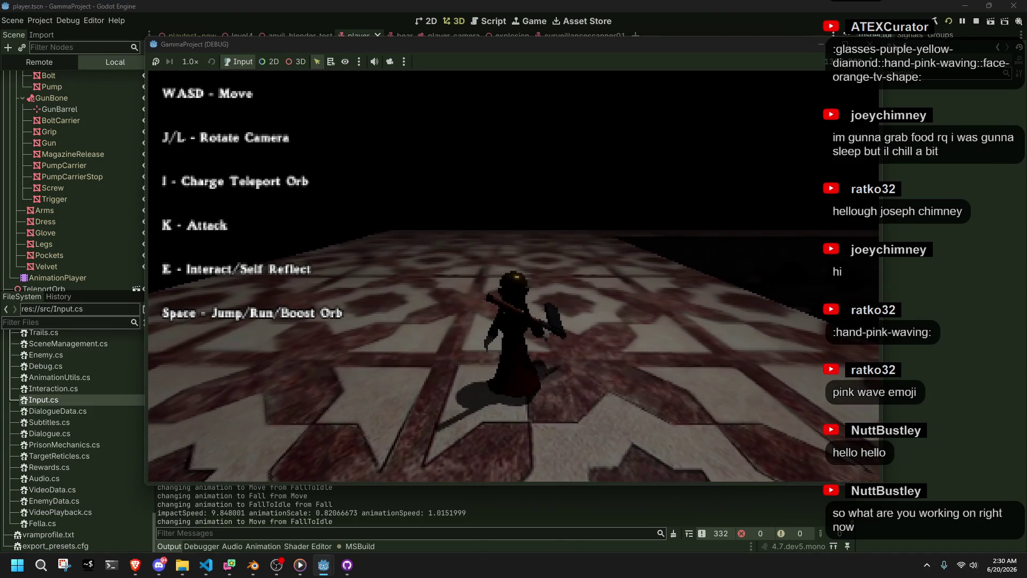
click(976, 22)
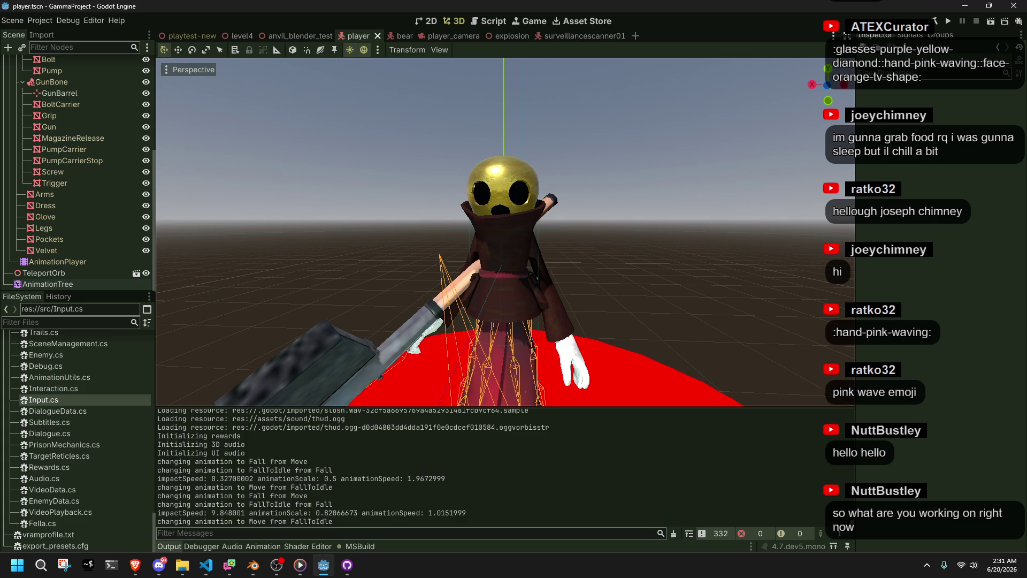
key(alt+Tab)
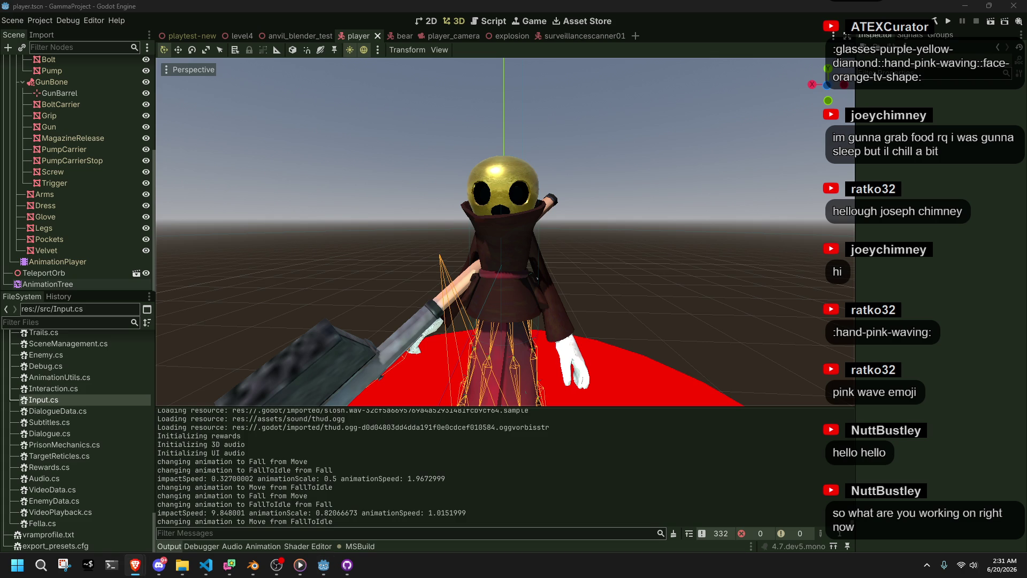